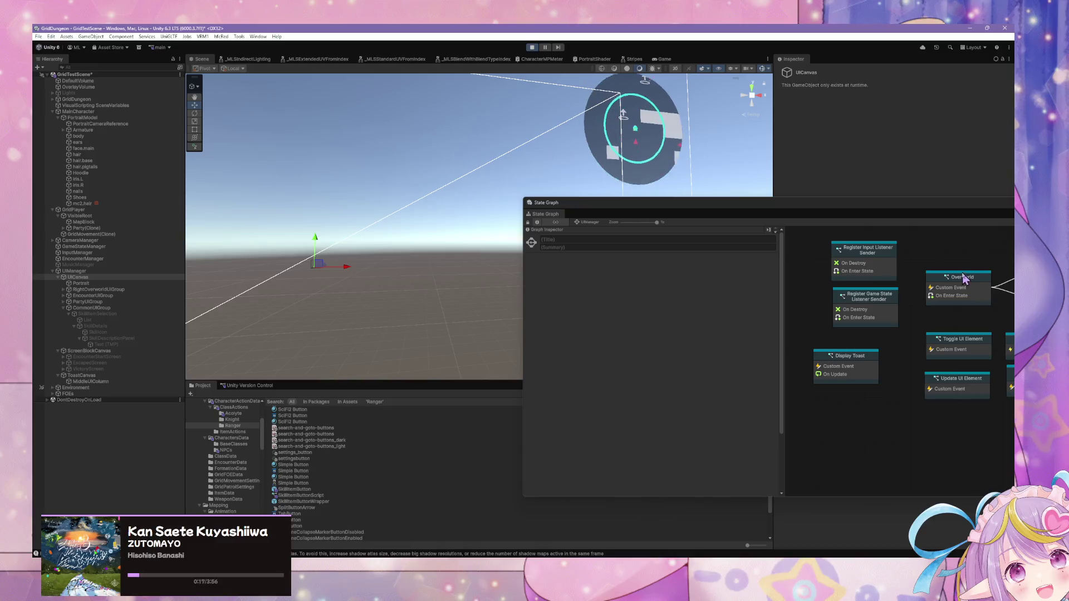
- Open the Update UI Element state's script graph, then select SkillItemSelection in the Hierarchy
left_click_drag(847, 203, 672, 200)
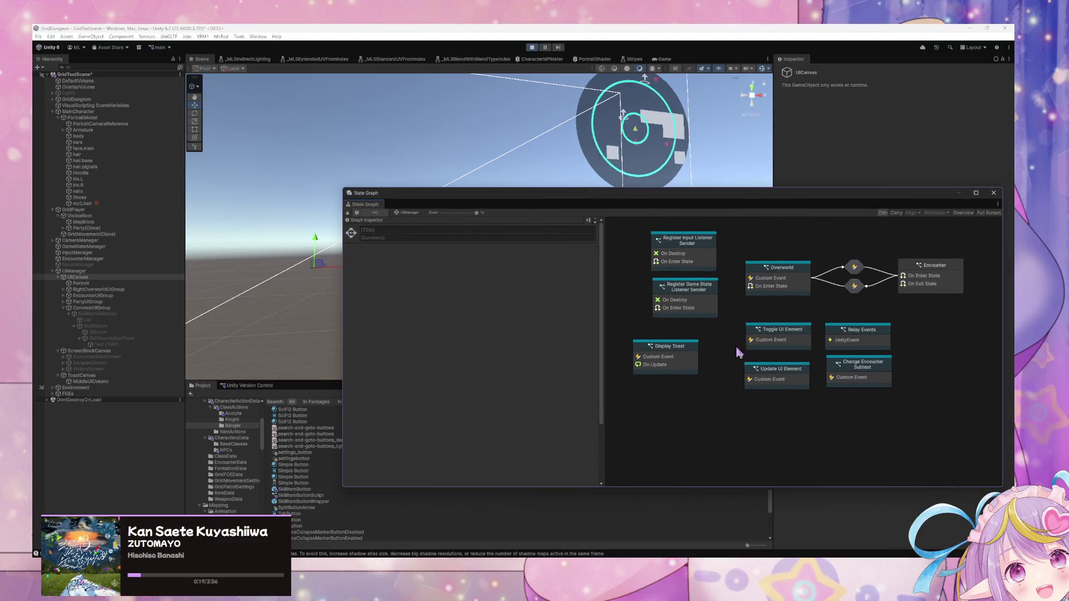
double_click(777, 372)
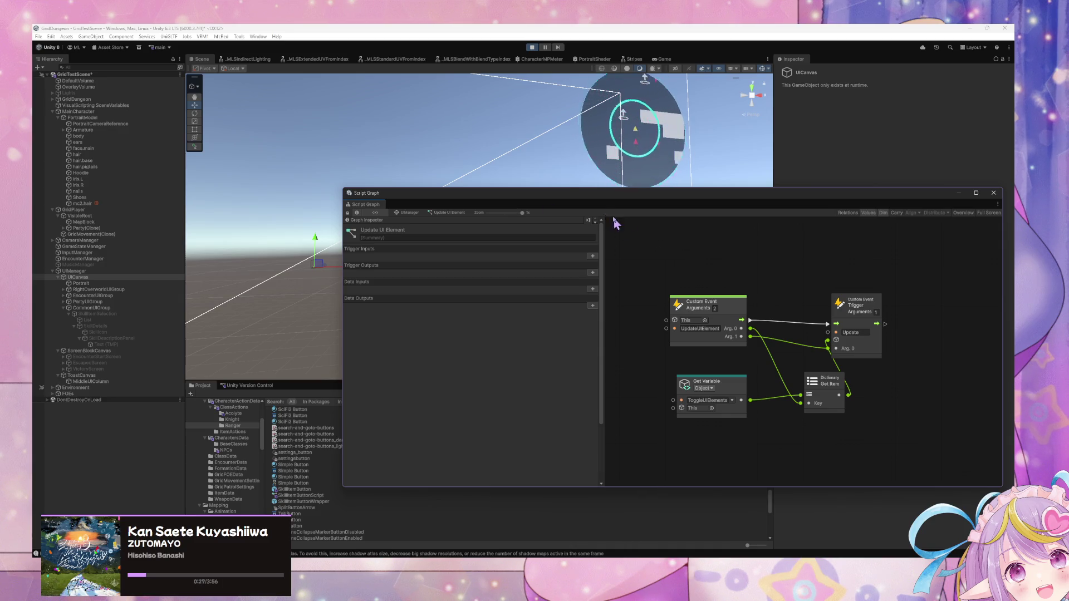
mouse_move(568, 198)
left_mouse_down()
mouse_move(788, 253)
mouse_move(773, 288)
left_mouse_up()
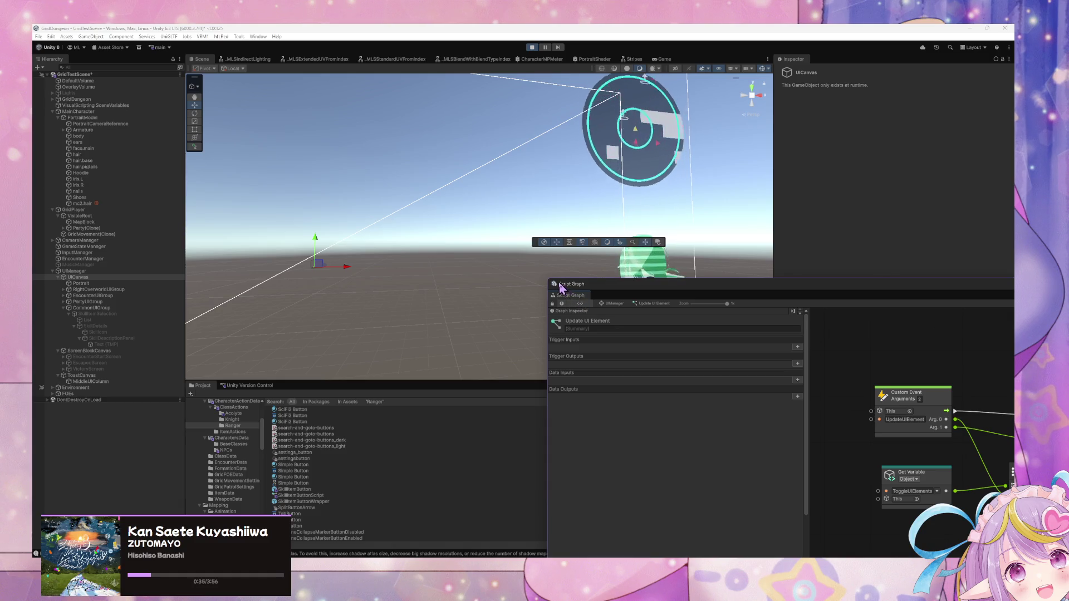
left_click(99, 314)
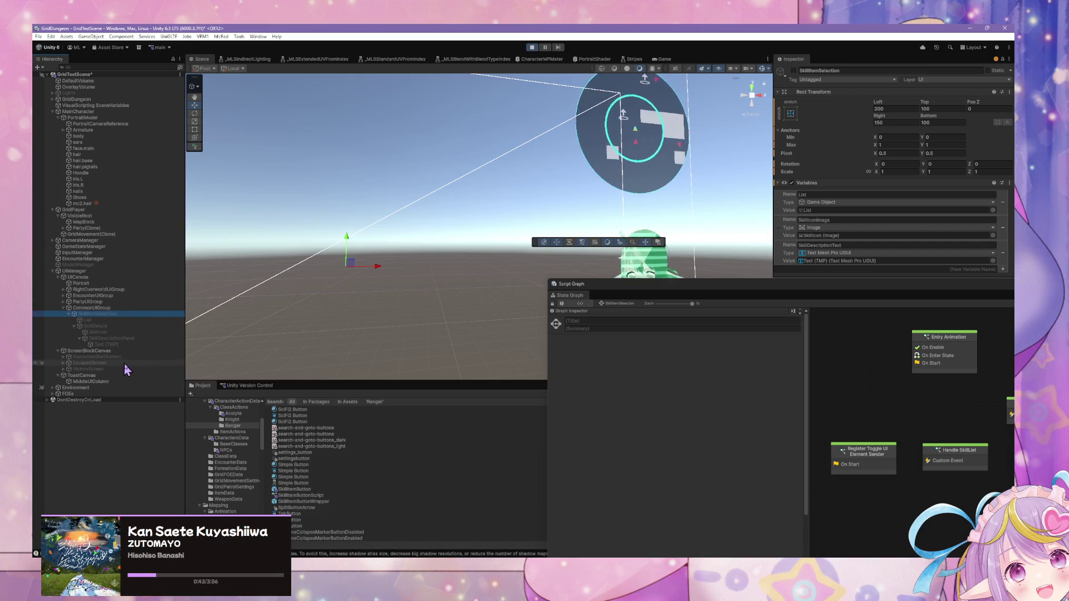
- In the Game view, choose SKILL/ITEM to list the Heal and Blood Ritual skills
left_click(668, 60)
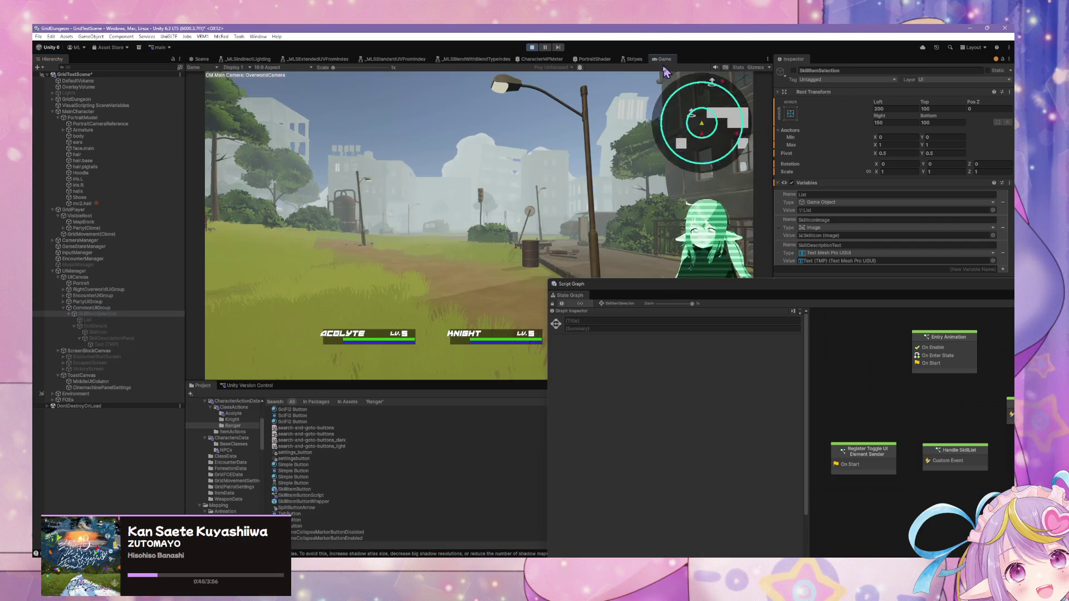
mouse_move(642, 286)
left_mouse_down()
mouse_move(614, 284)
mouse_move(616, 348)
left_mouse_up()
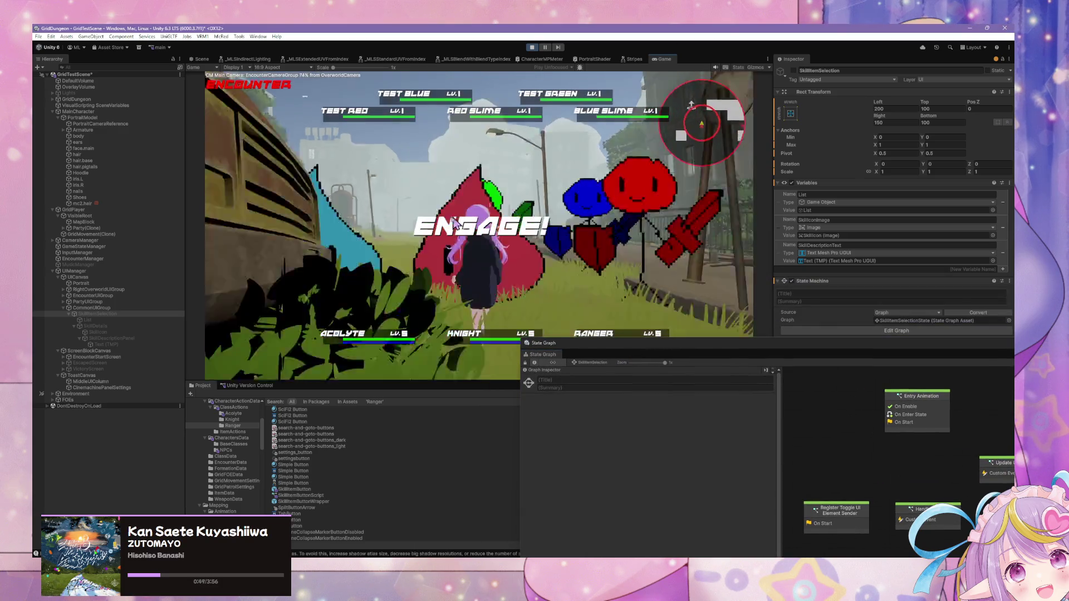
left_click(292, 233)
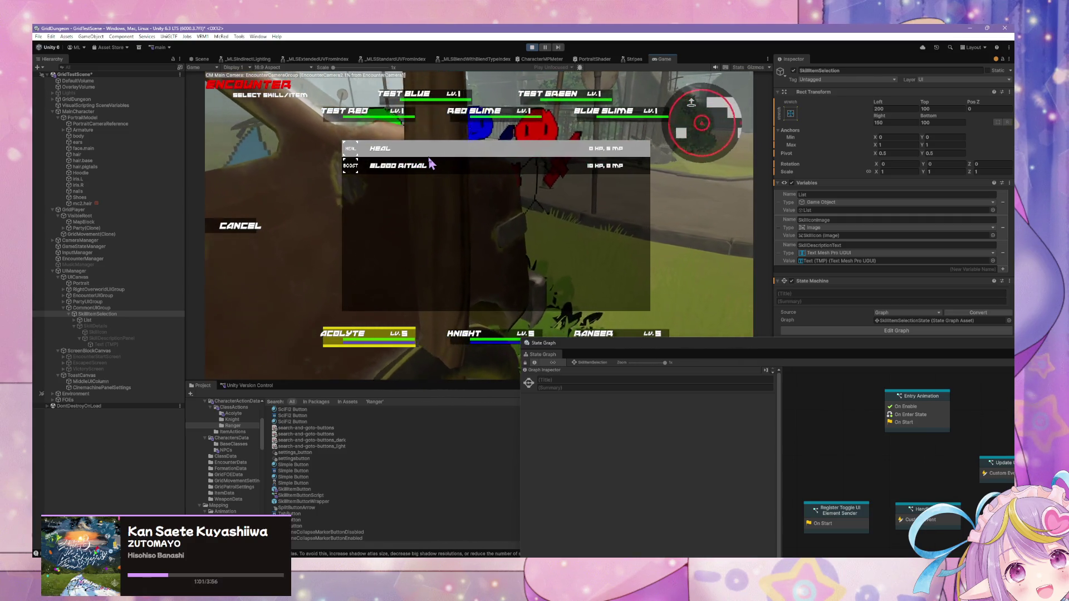
- In the Scene view, select SkillDetails and activate it in the Inspector
left_click(201, 58)
left_click_drag(504, 215, 216, 289)
left_click(139, 338)
left_click(140, 326)
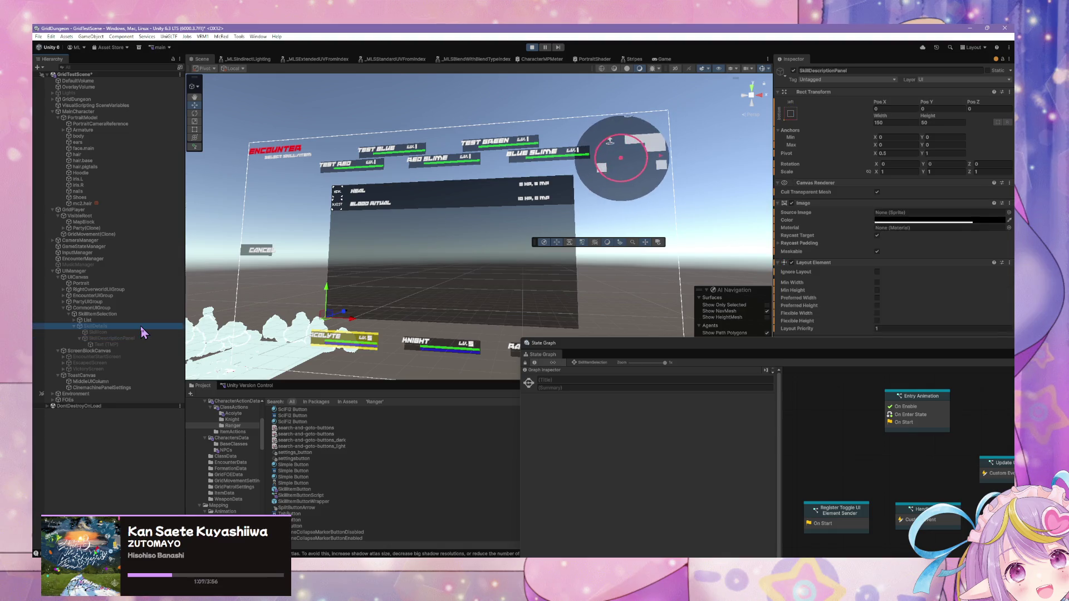
left_click(794, 71)
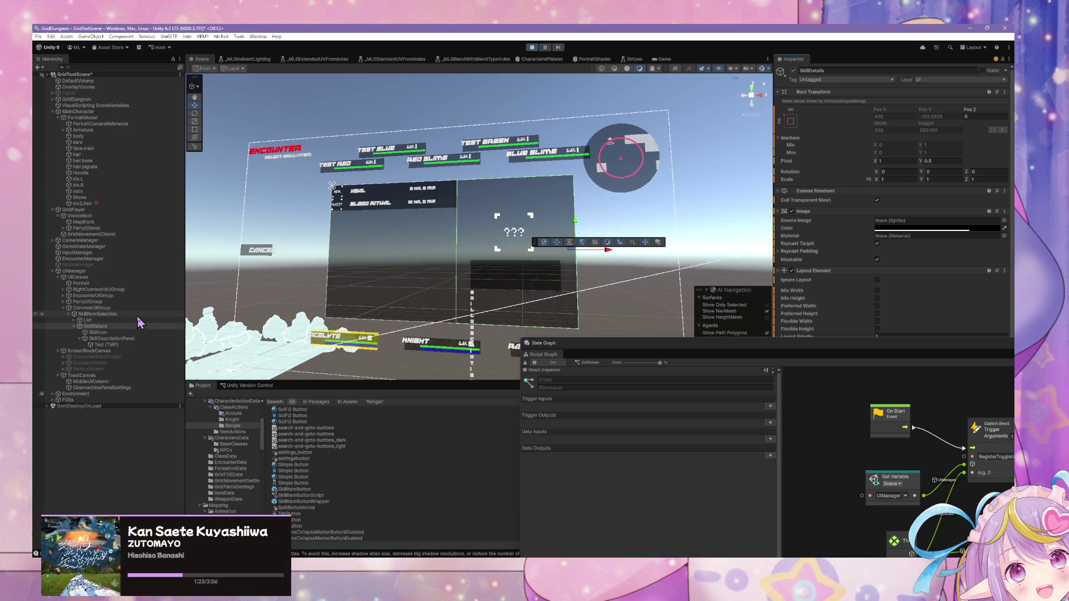
- Deactivate the SkillItemSelection object and exit Play mode
left_click(100, 314)
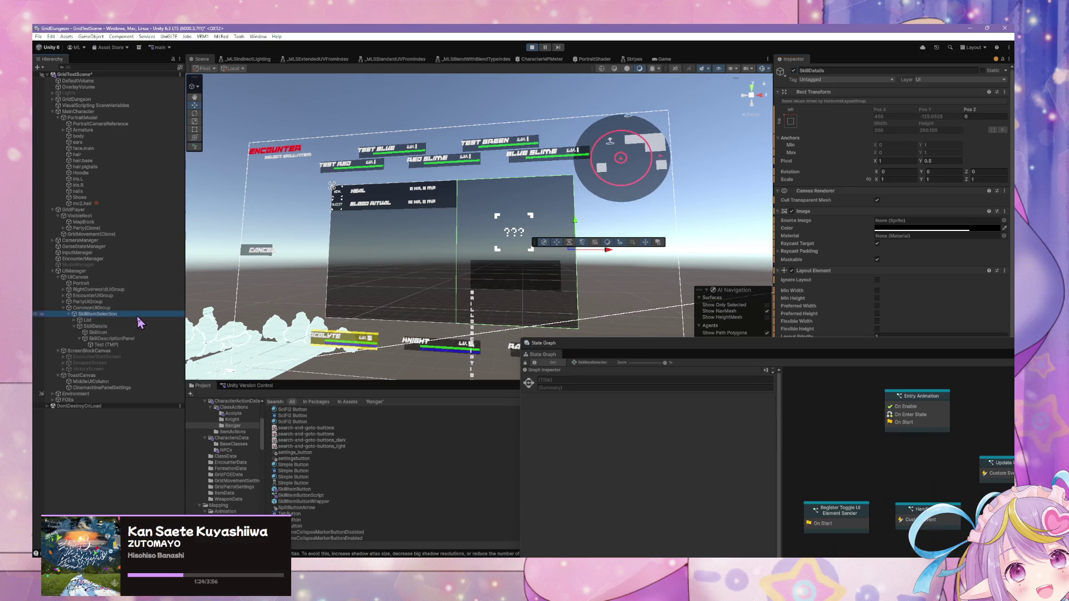
left_click(794, 71)
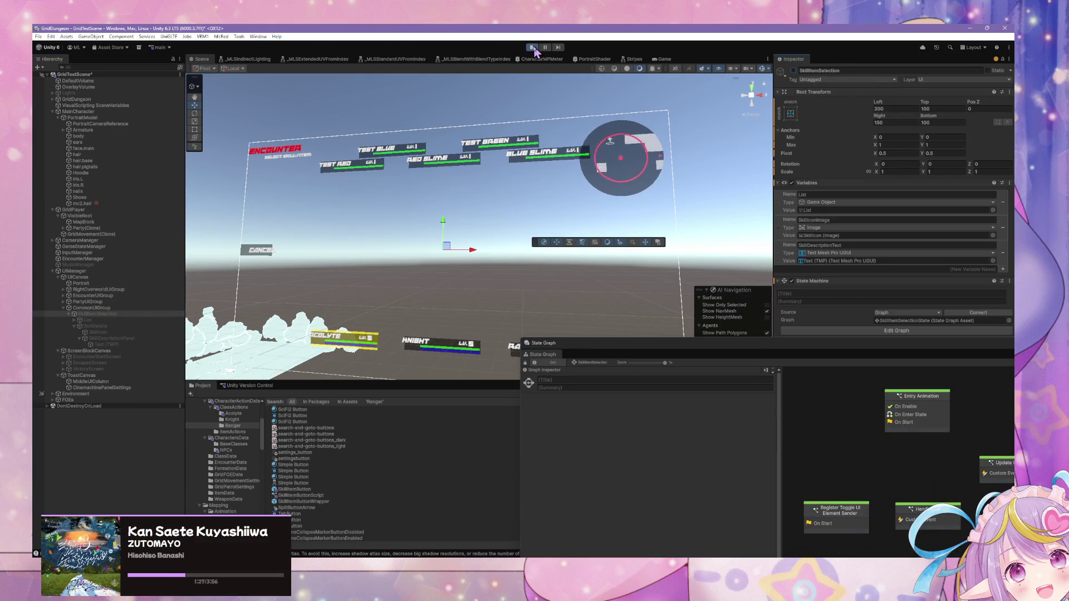
left_click(532, 47)
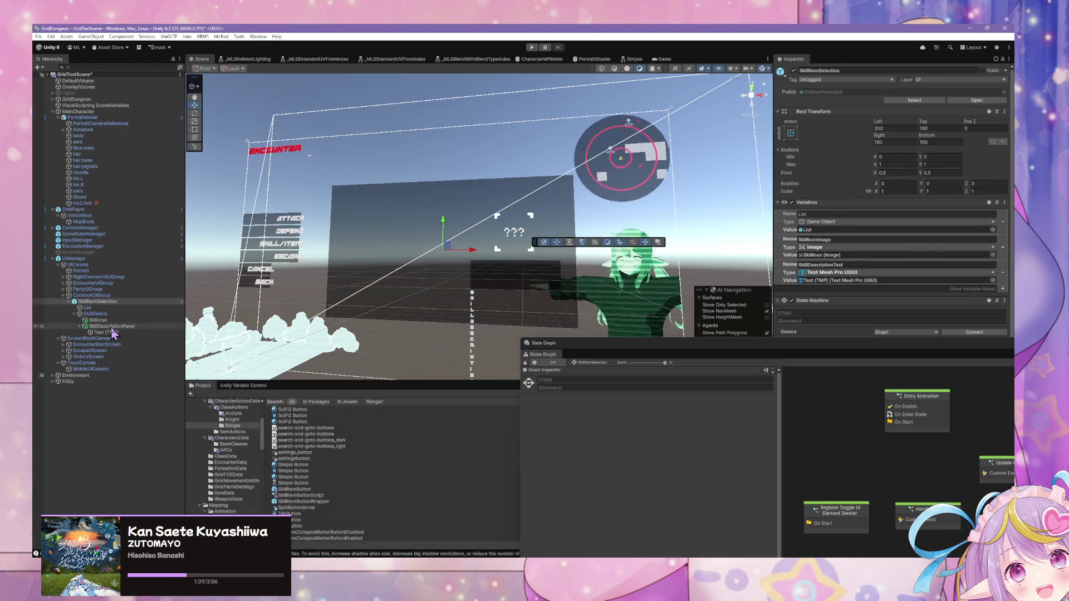
- Remove the Script Machine and Variables components from SkillDetails
left_click(104, 314)
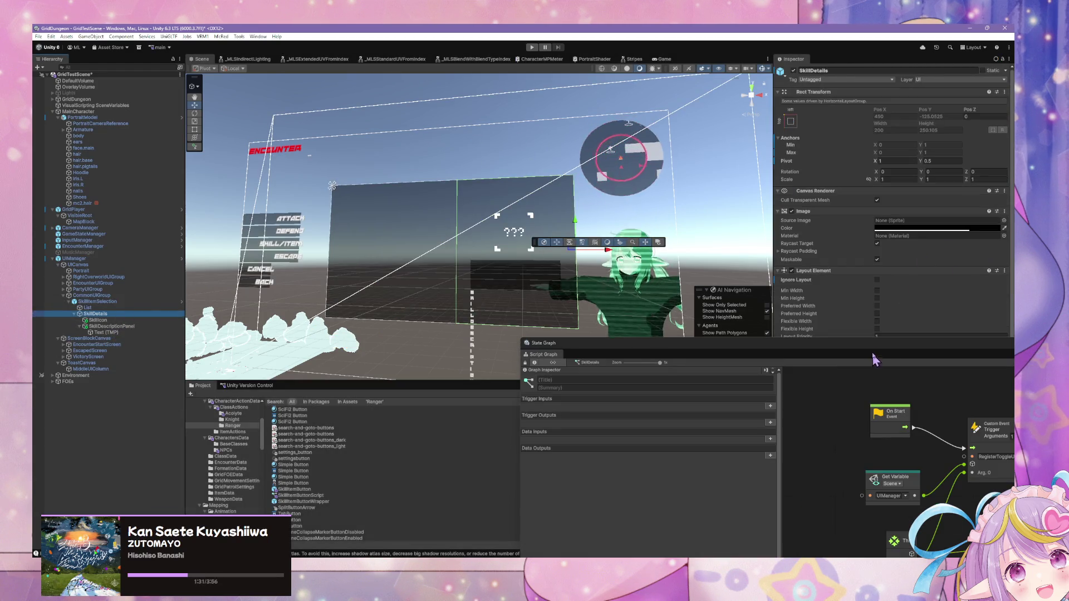
left_click_drag(872, 356, 403, 387)
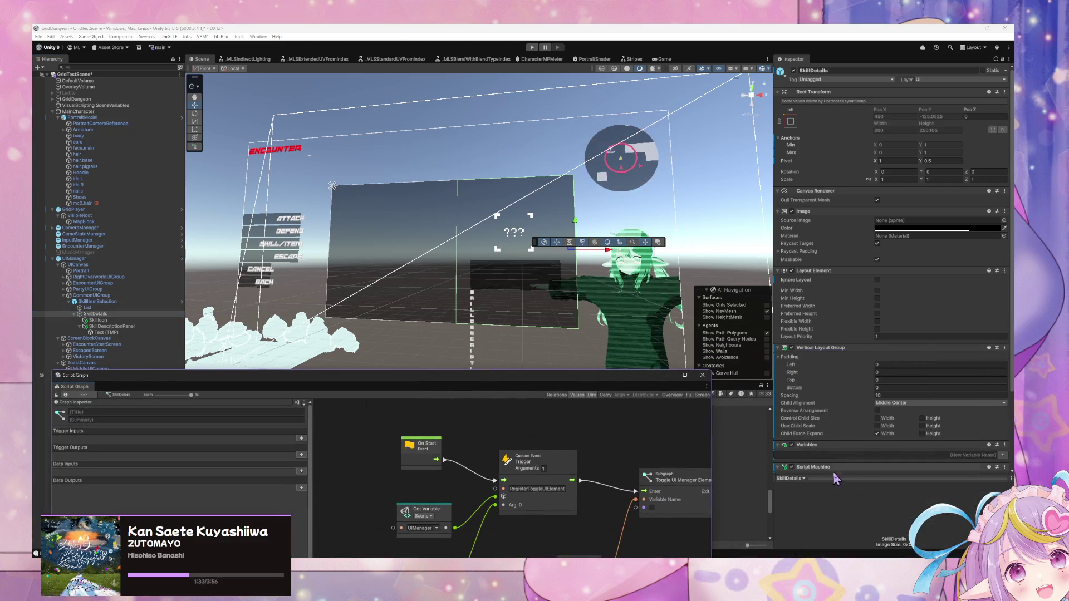
scroll(966, 454, "down", 3)
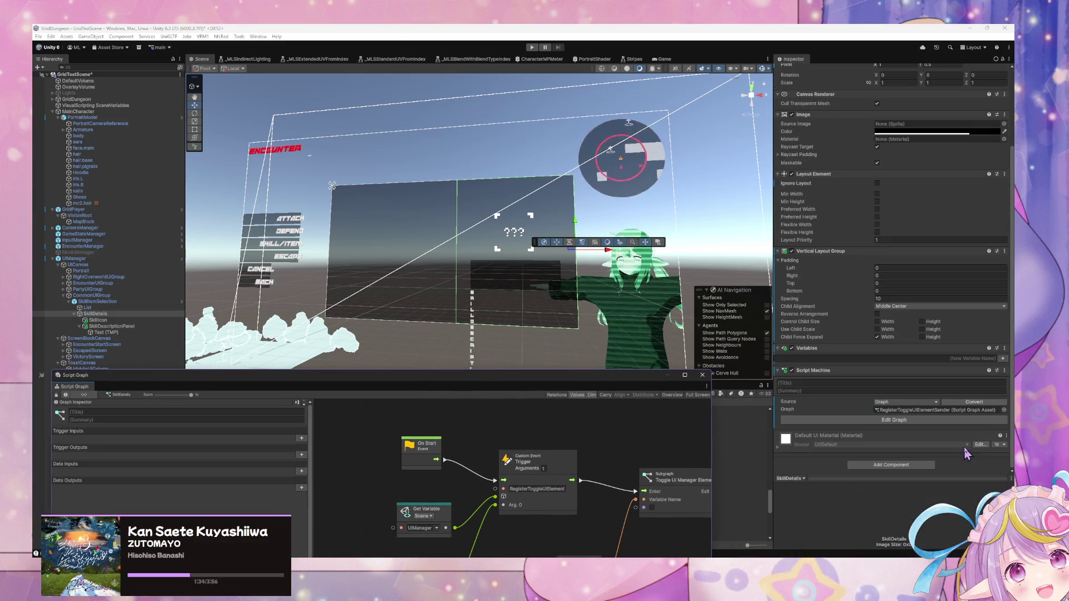
left_click(1005, 371)
left_click(974, 417)
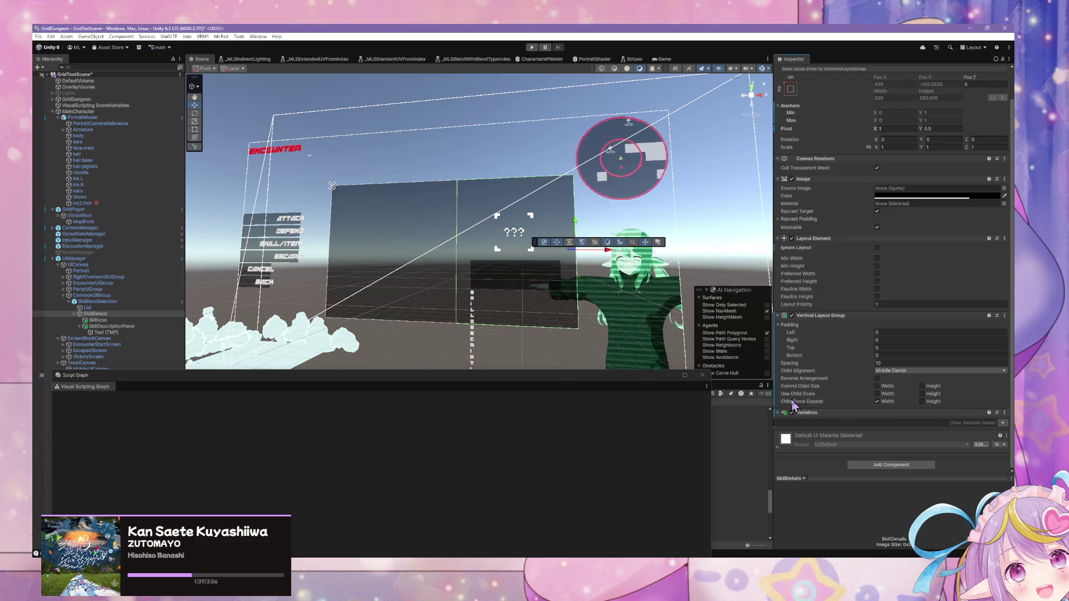
left_click(1004, 413)
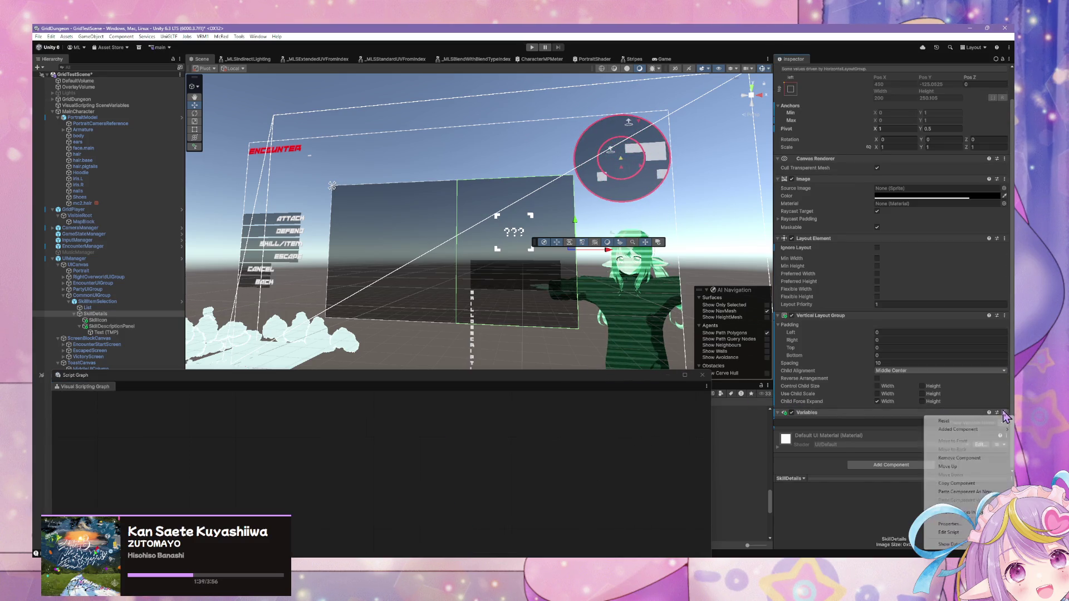
left_click(977, 461)
- Select SkillItemSelection and open its SkillItemSelectionState graph in its own window
left_click(139, 301)
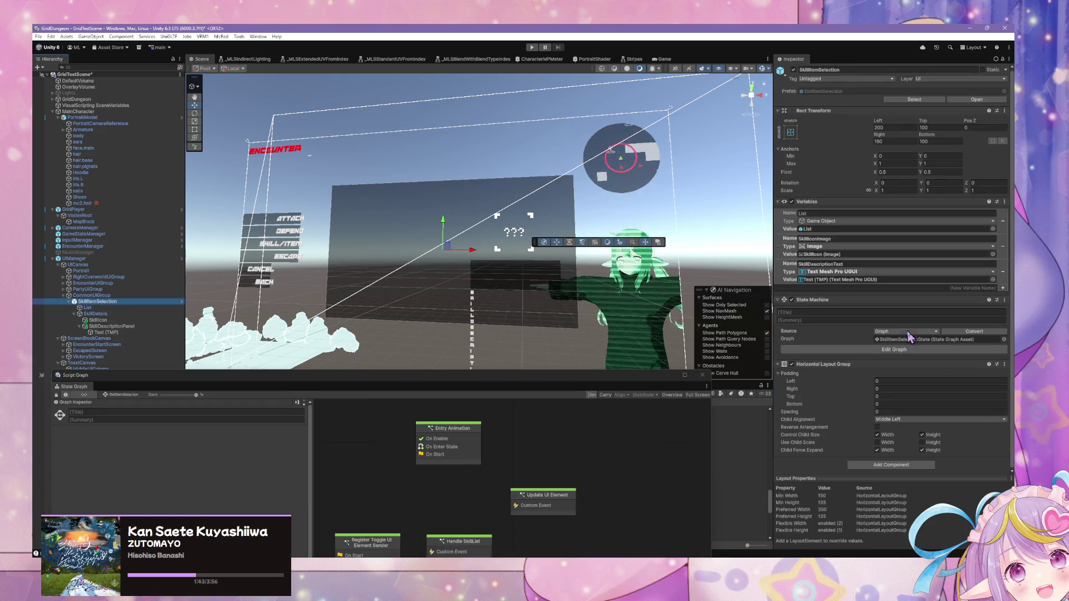
left_click(912, 349)
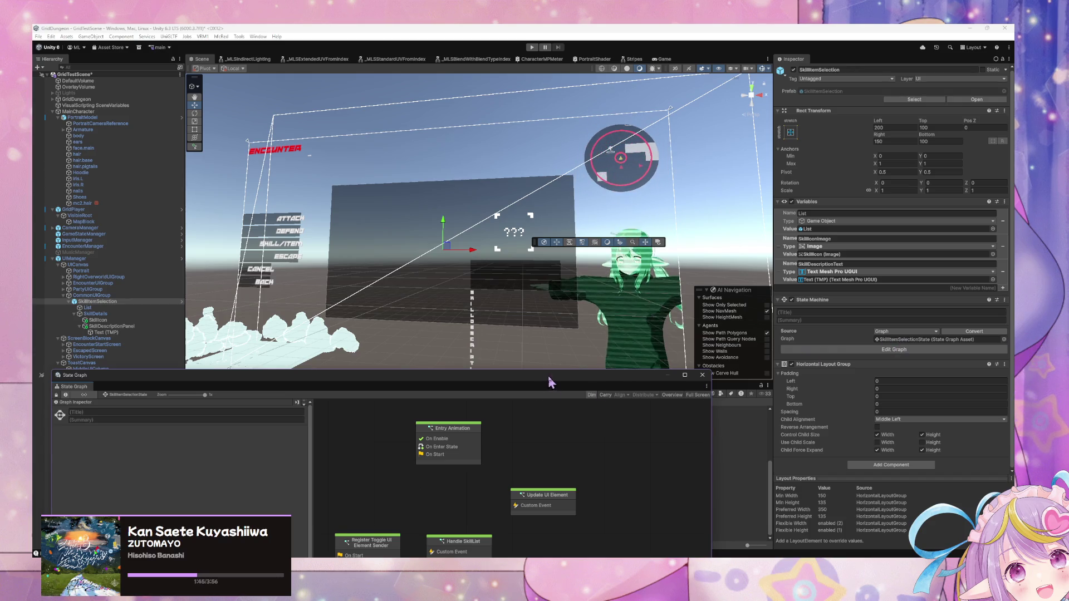
left_click_drag(549, 378, 784, 192)
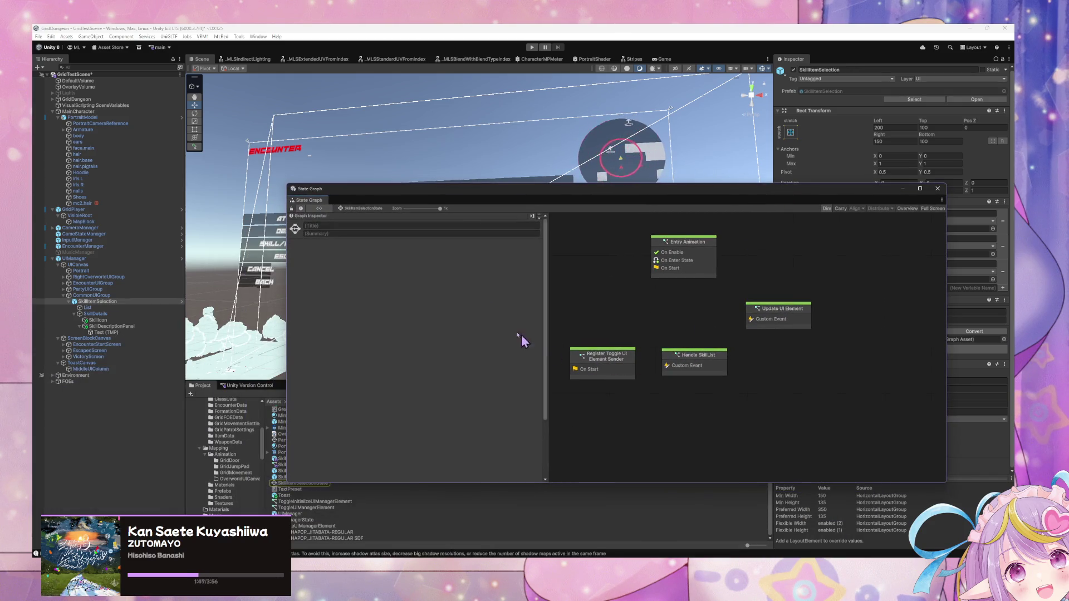
mouse_move(475, 201)
left_mouse_down()
mouse_move(719, 342)
mouse_move(760, 278)
mouse_move(747, 299)
left_mouse_up()
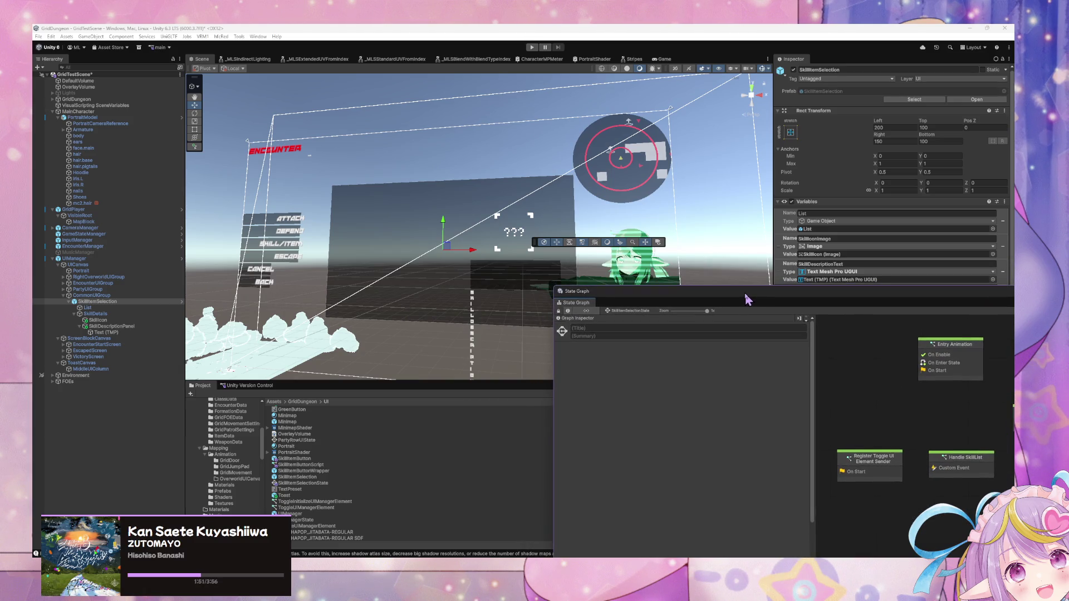
- Select the Text (TMP) label, try its anchor presets and set Pos X and Pos Y to 0
left_click(109, 333)
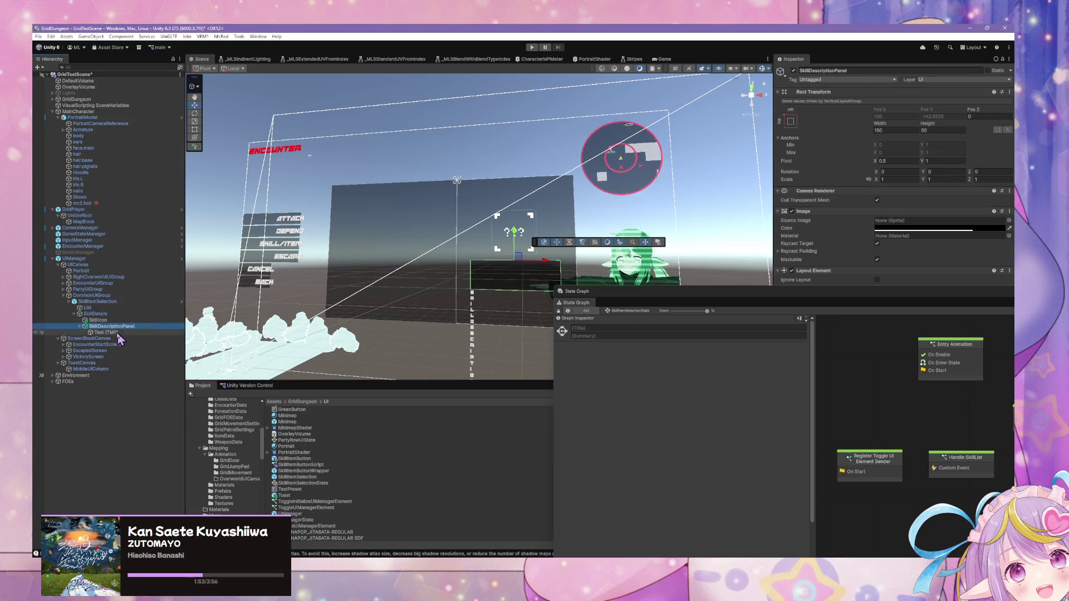
left_click(790, 115)
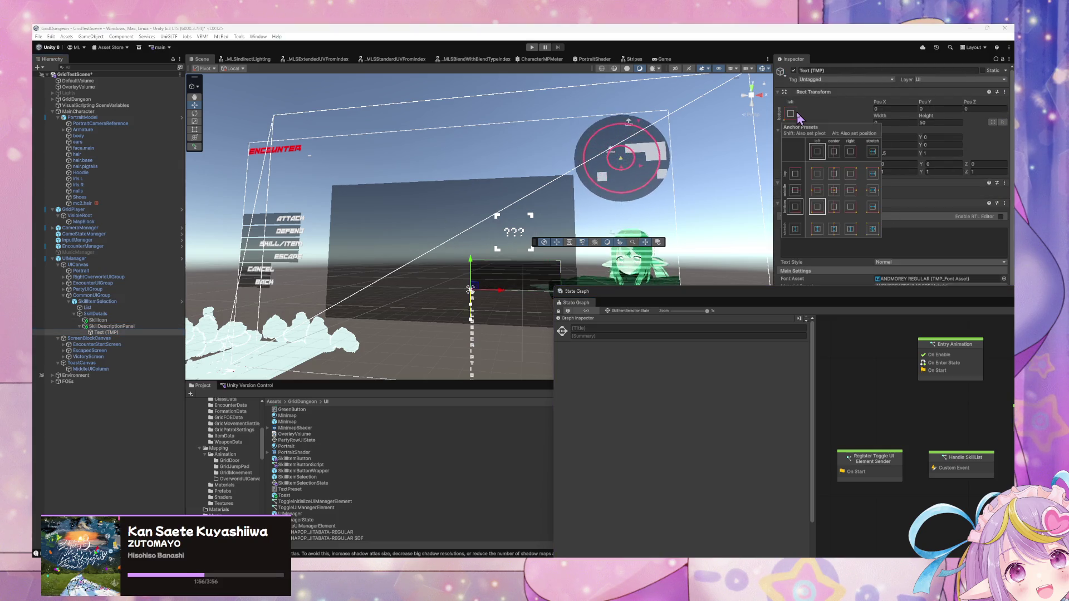
left_click(873, 174)
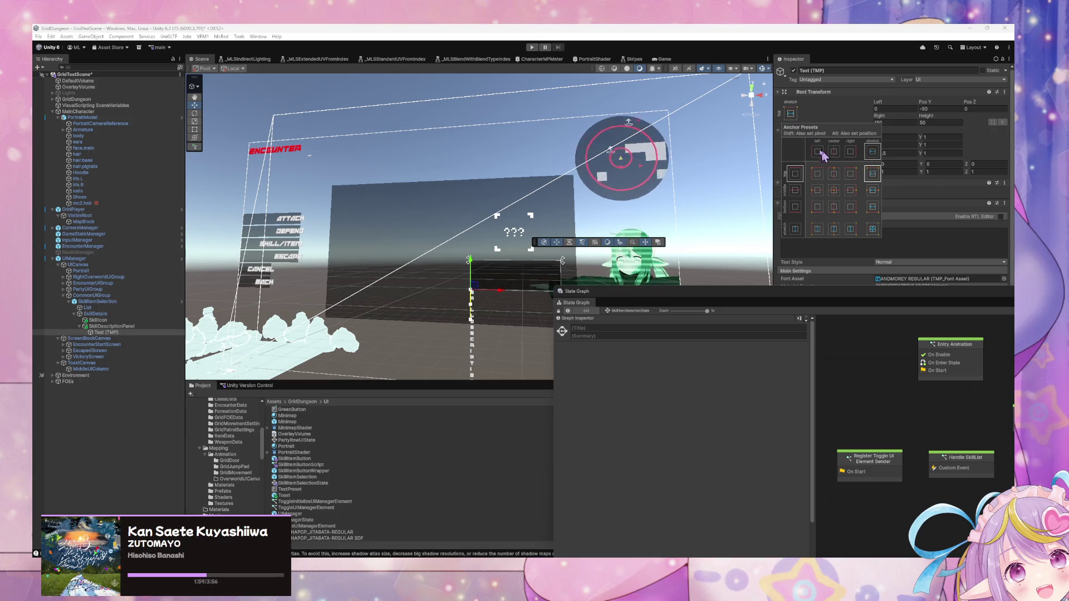
left_click(818, 190)
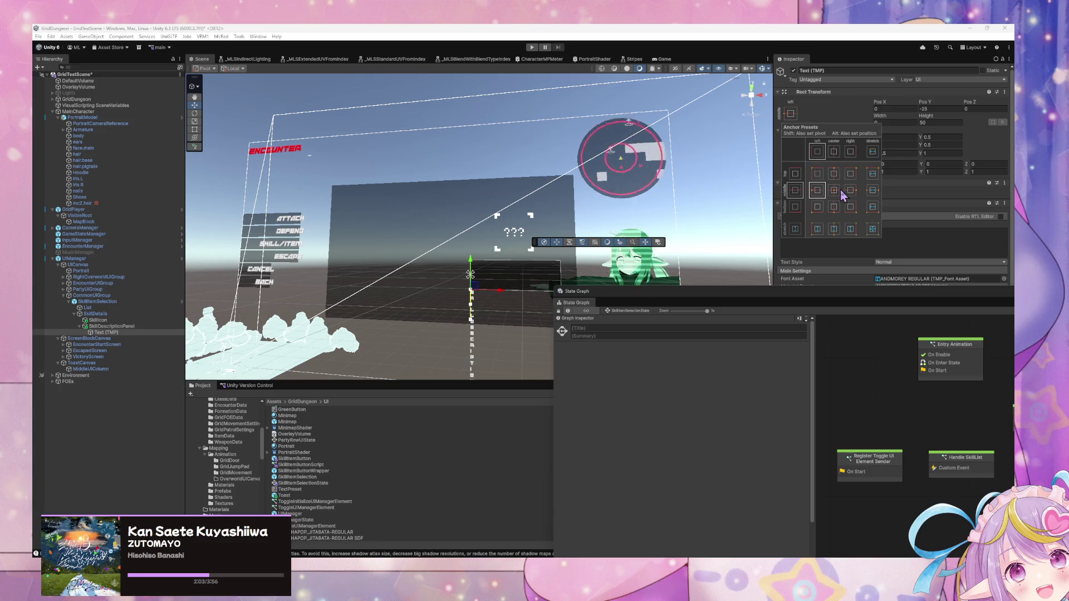
key("ctrl+z")
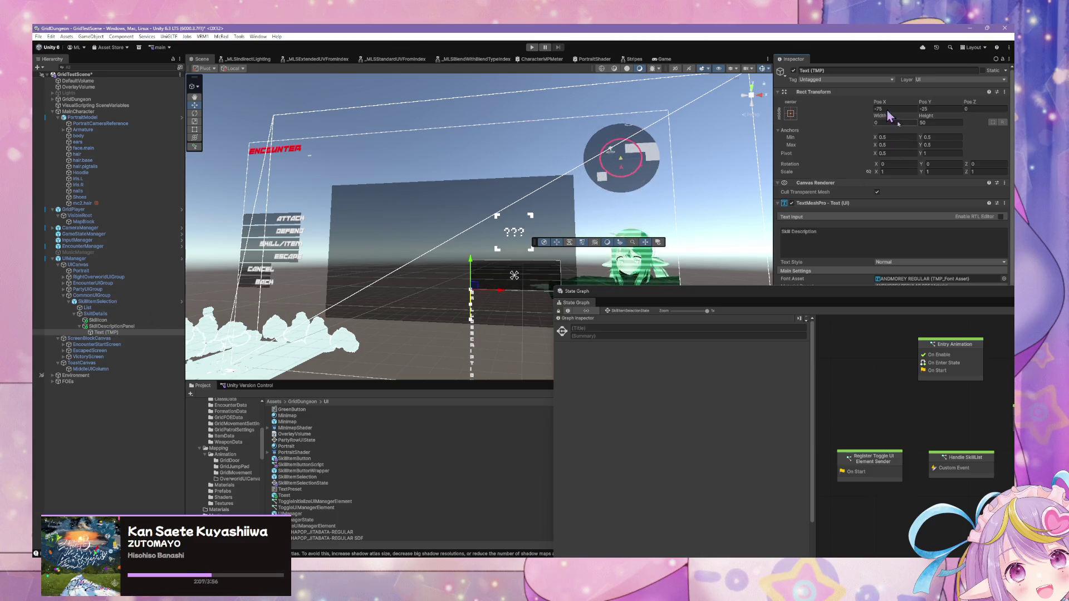
type("0")
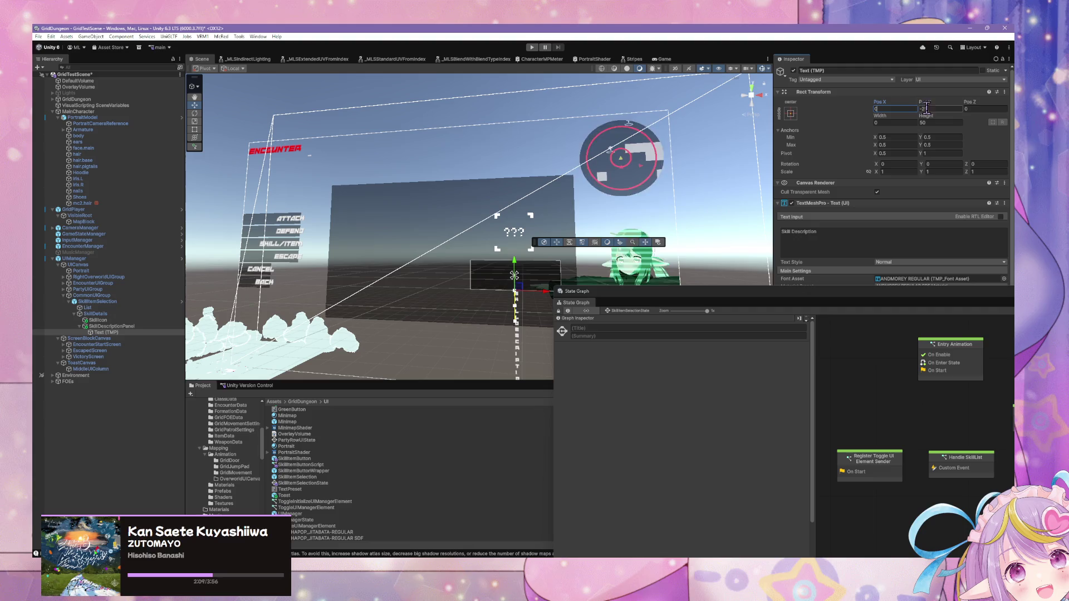
left_click(941, 109)
left_click(791, 113)
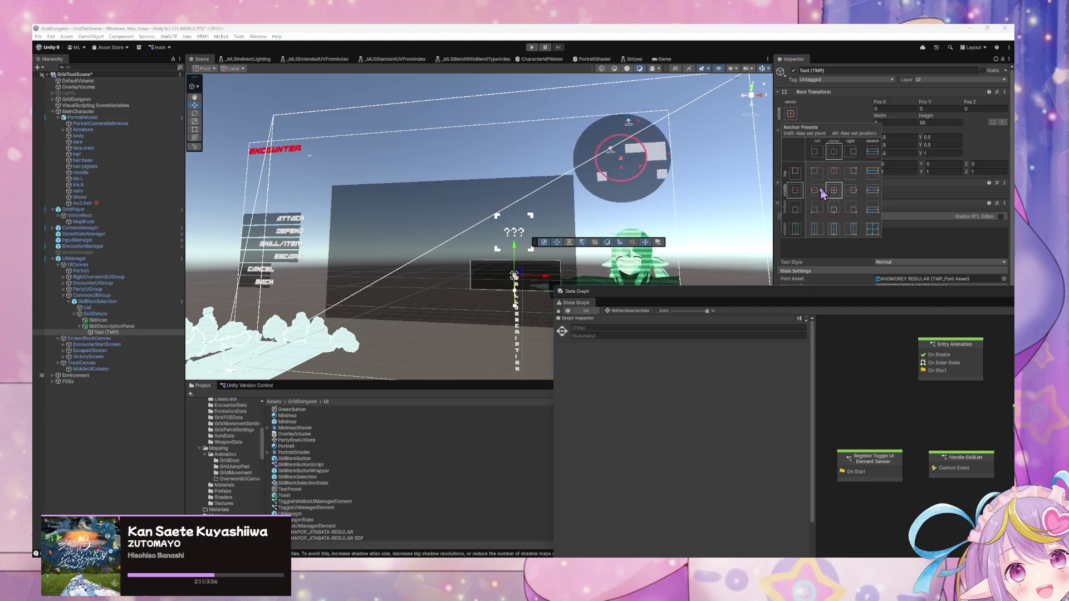
- Apply the top-stretch anchor preset to the text and set Left and Right to 0
left_click(834, 170)
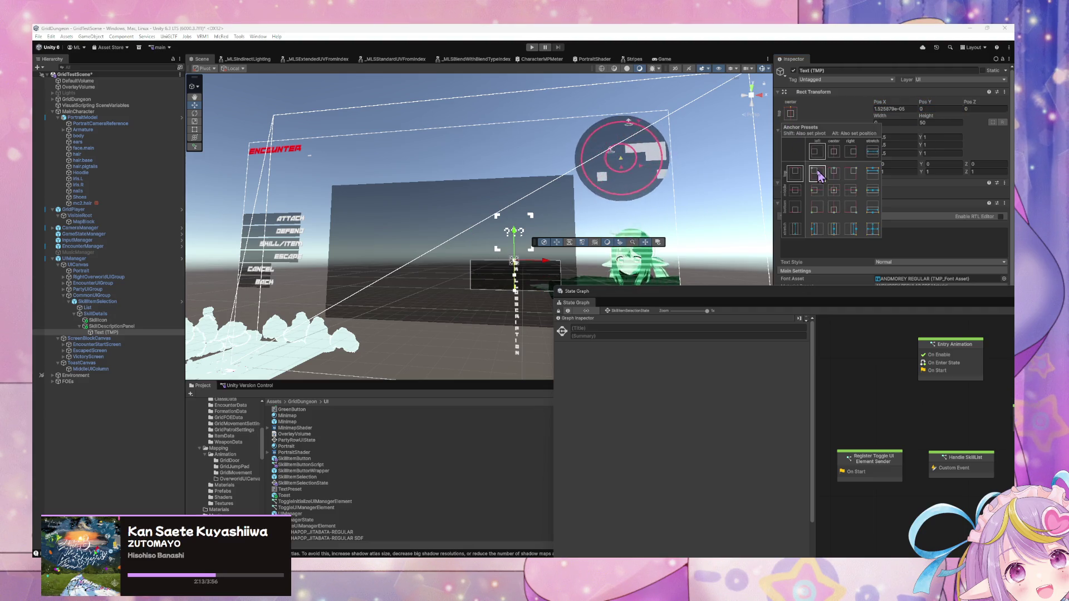
left_click(820, 175, "alt")
left_click(892, 120)
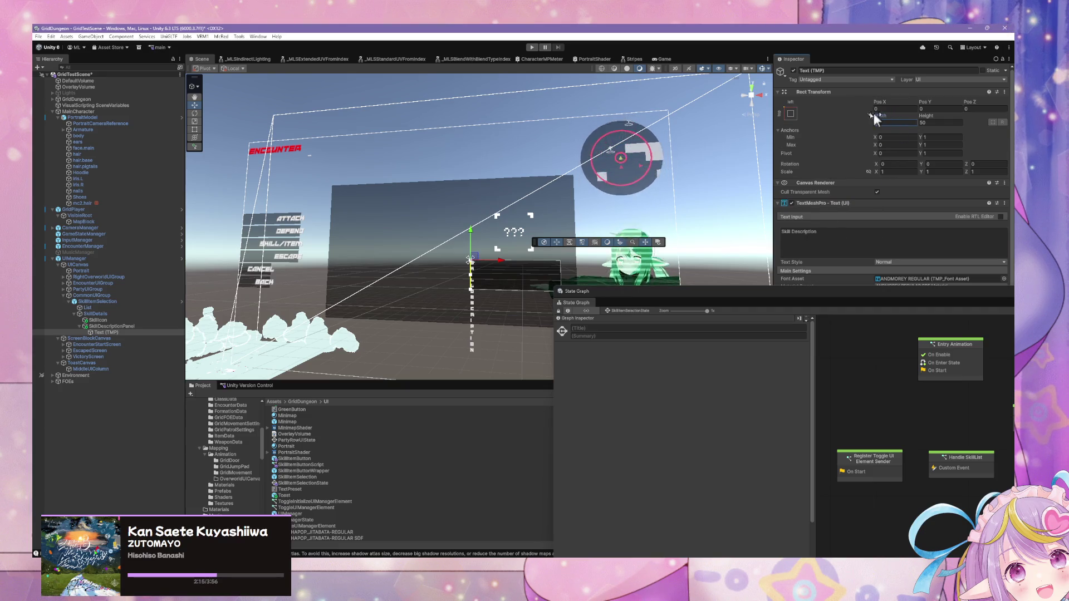
left_click(791, 114)
left_click(873, 173, "alt")
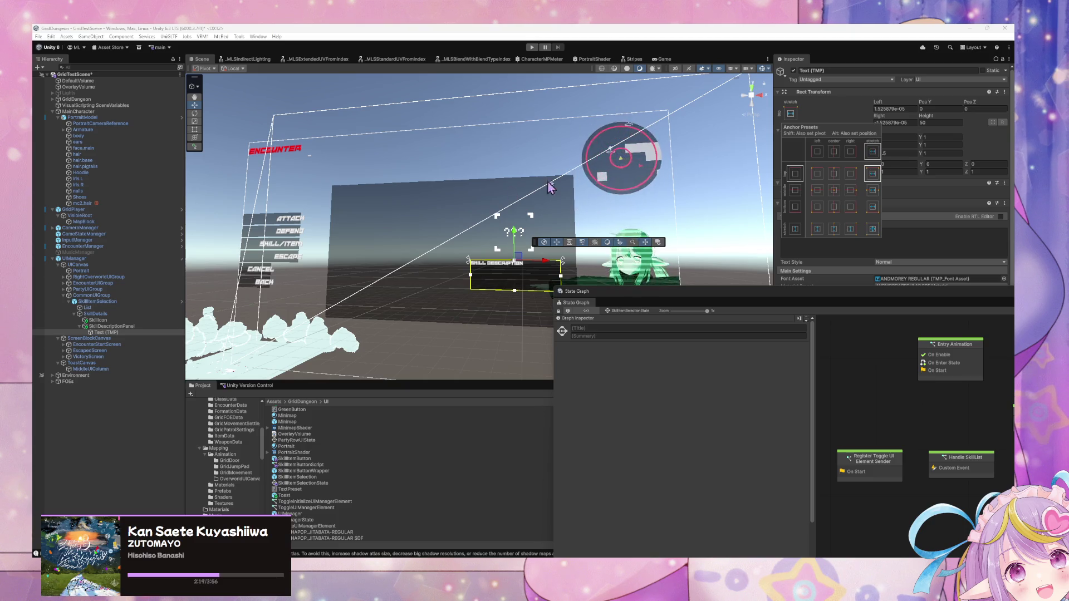
left_click(900, 109)
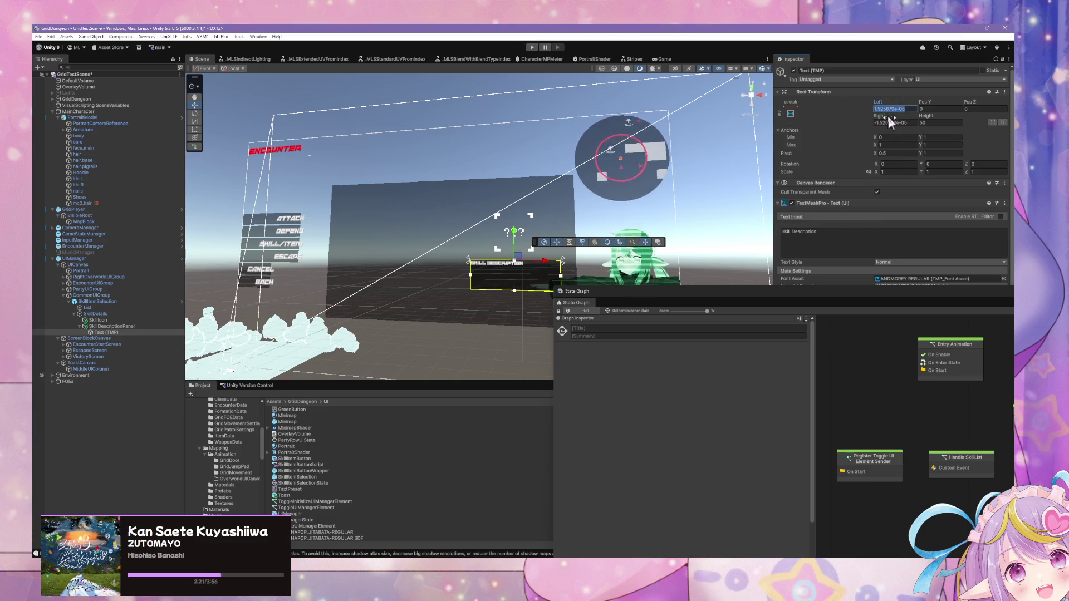
type("0")
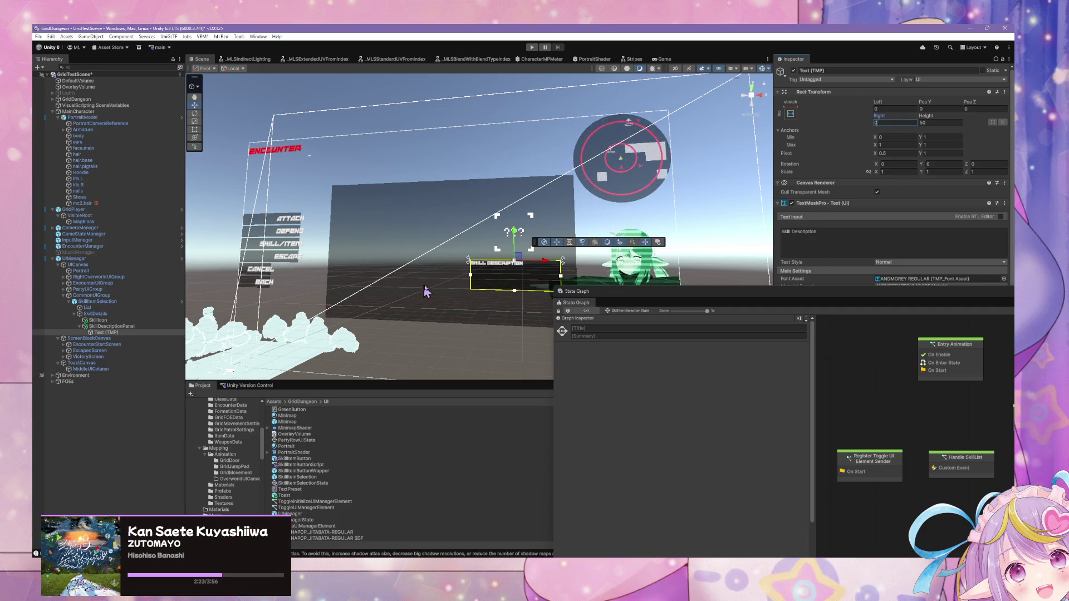
left_click_drag(689, 298, 717, 424)
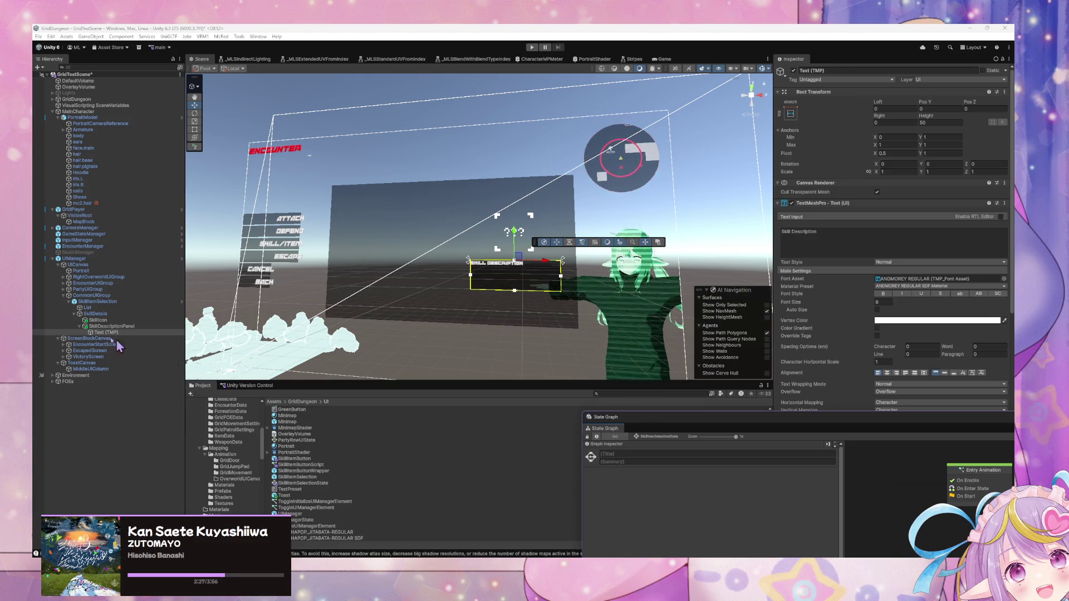
- Search the Project for 'skill' and open the SkillItemButton prefab's script graph
left_click(108, 303)
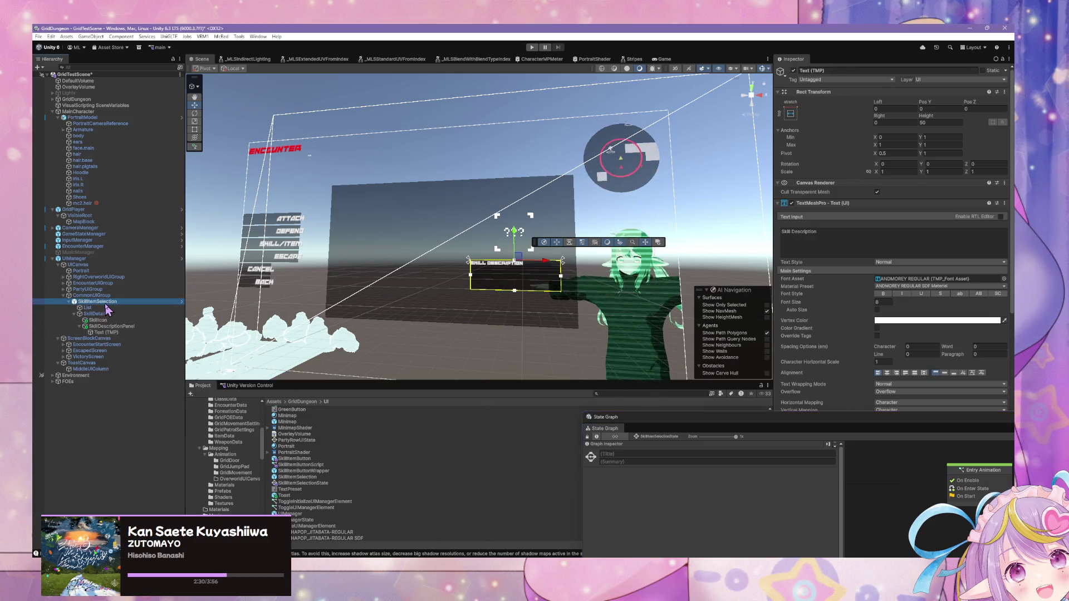
left_click(646, 396)
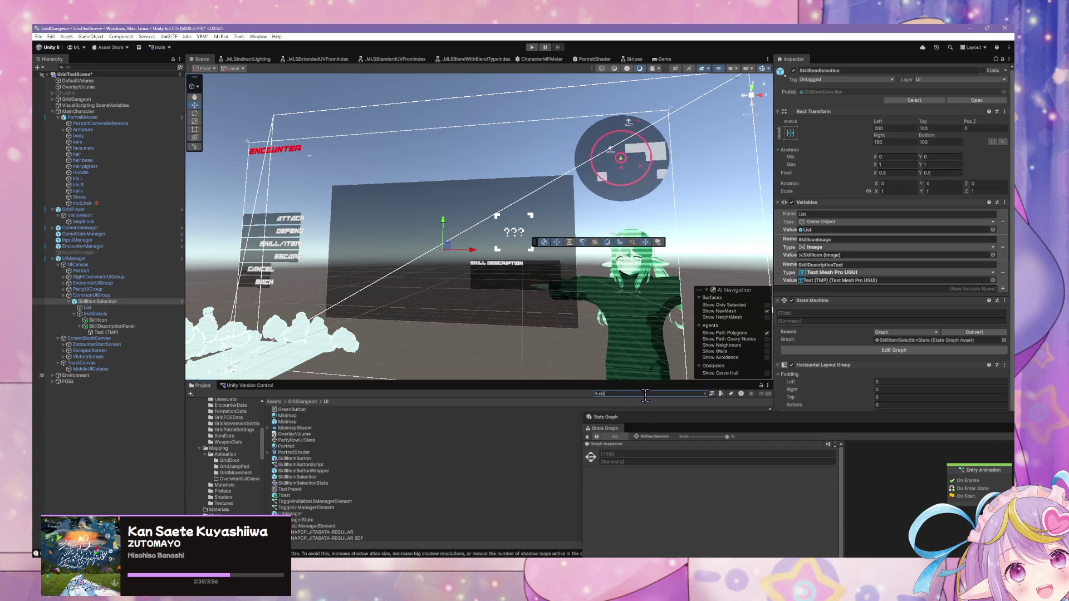
type("llitem")
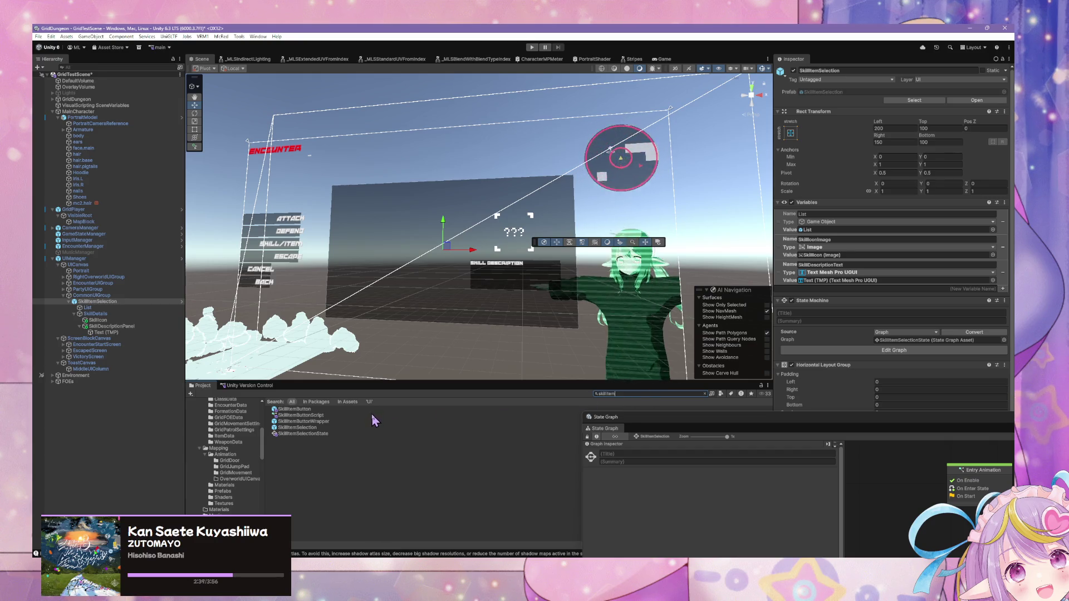
left_click(370, 409)
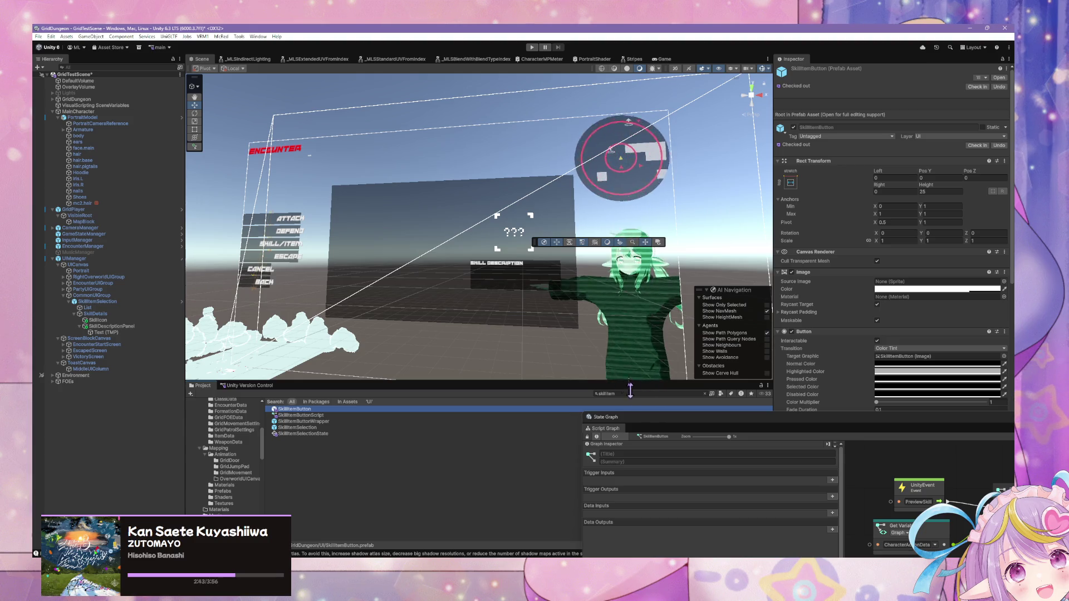
- Float the graph window and change the top subgraph's Variable Name to SkillItemSelection
mouse_move(694, 417)
left_mouse_down()
mouse_move(616, 346)
mouse_move(439, 233)
mouse_move(374, 210)
left_mouse_up()
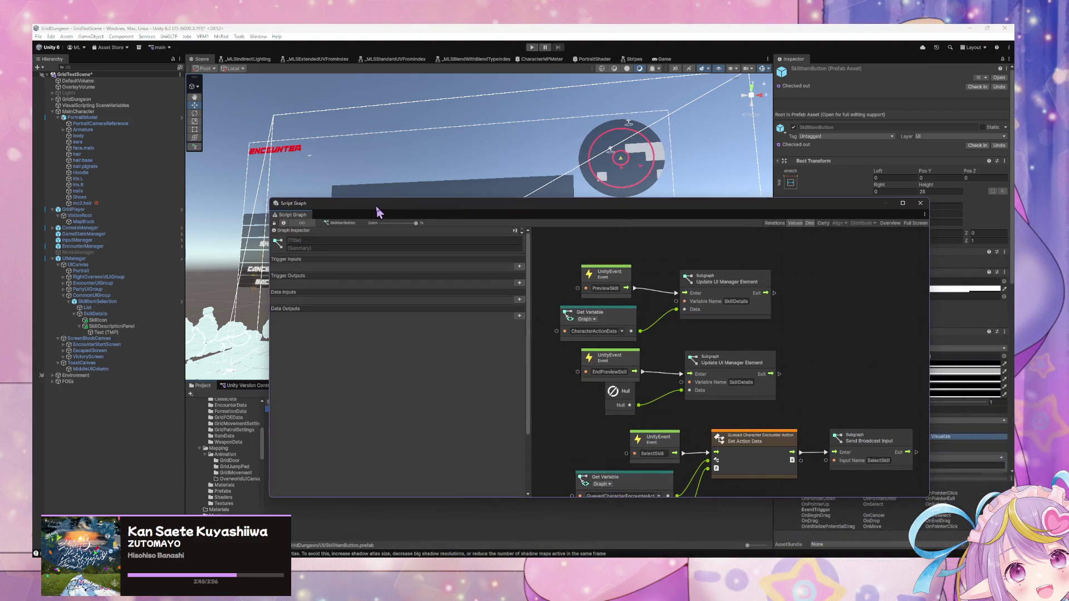
left_click_drag(692, 363, 673, 339)
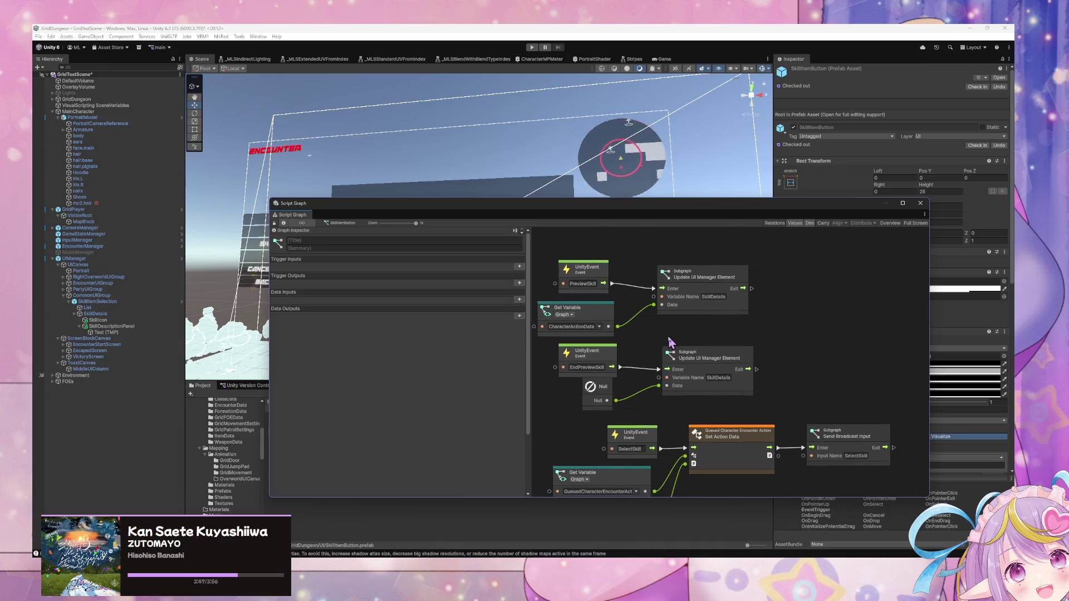
left_click(723, 297)
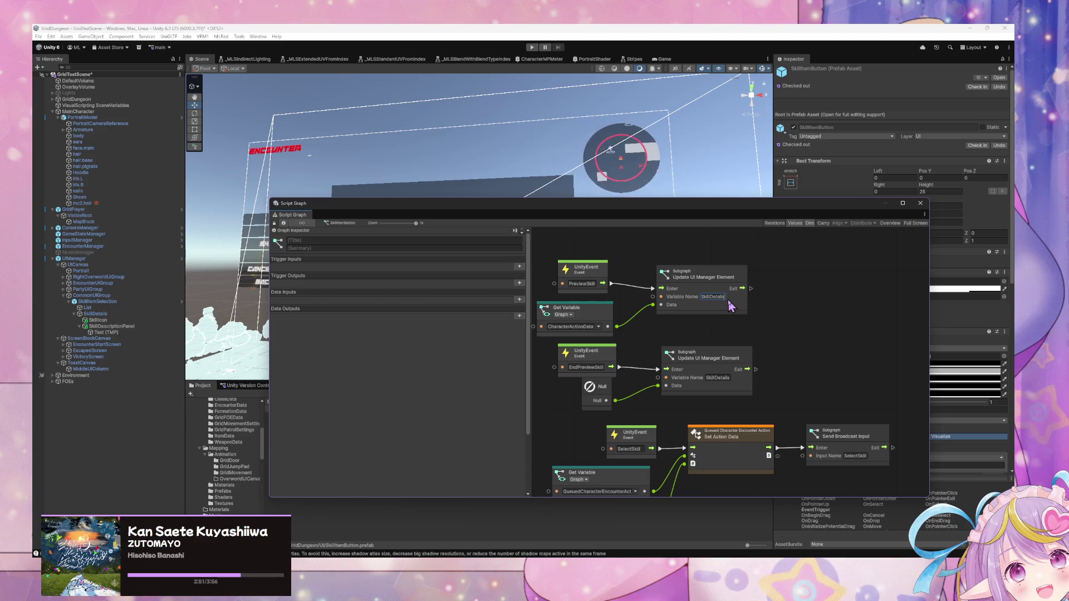
key("BackSpace")
key("BackSpace")
key("BackSpace")
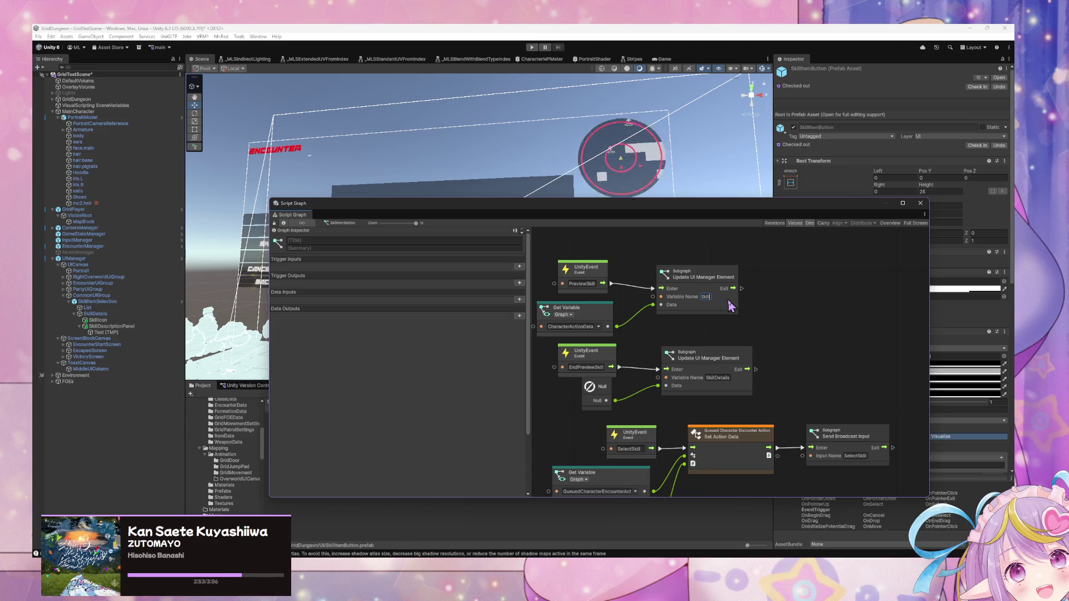
type("ItemSelection")
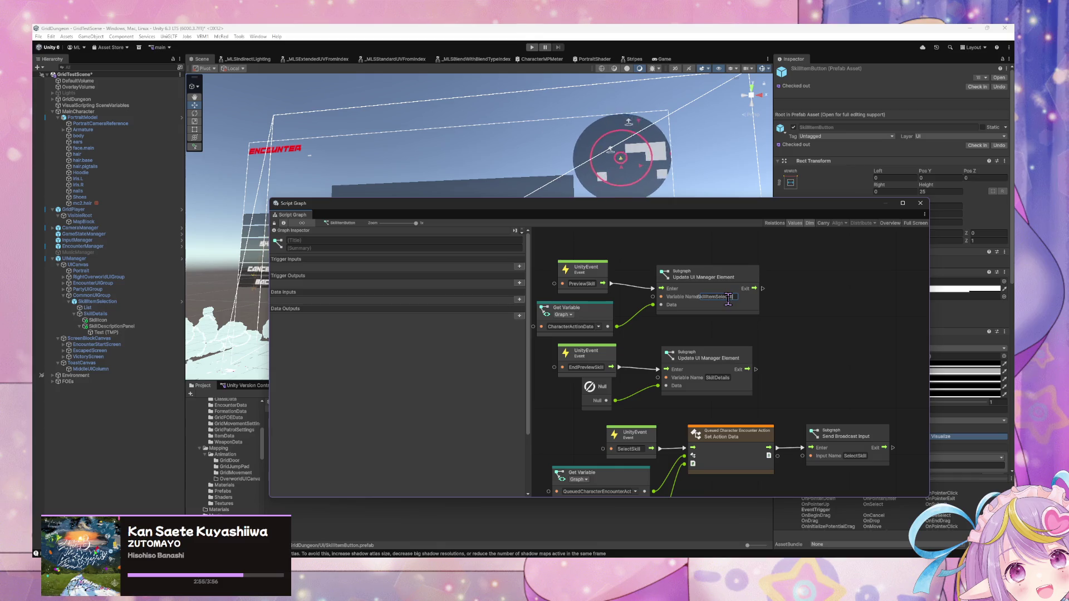
double_click(730, 307)
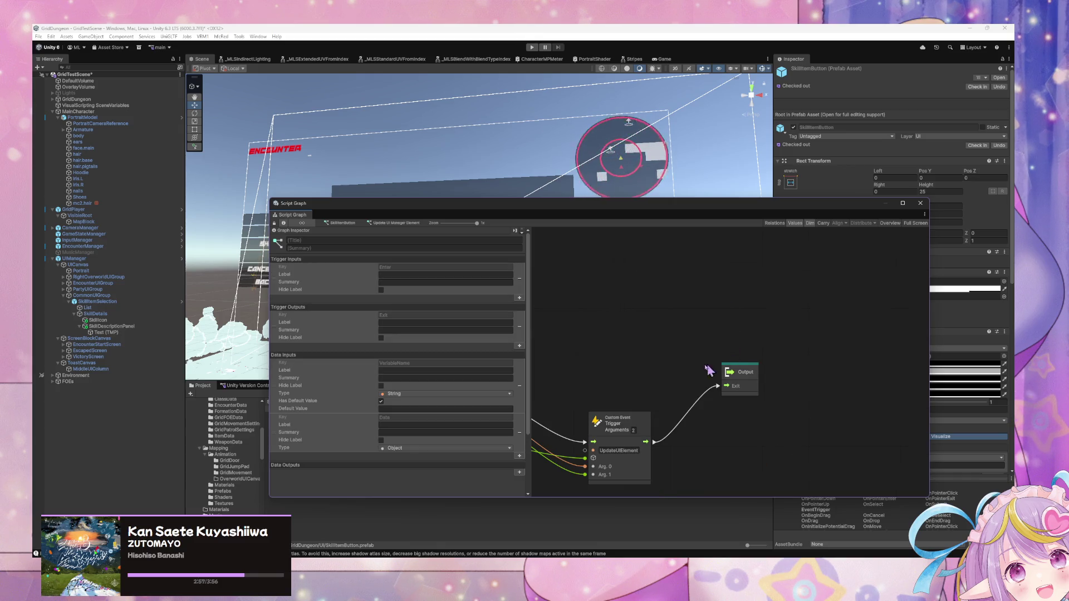
left_click(344, 223)
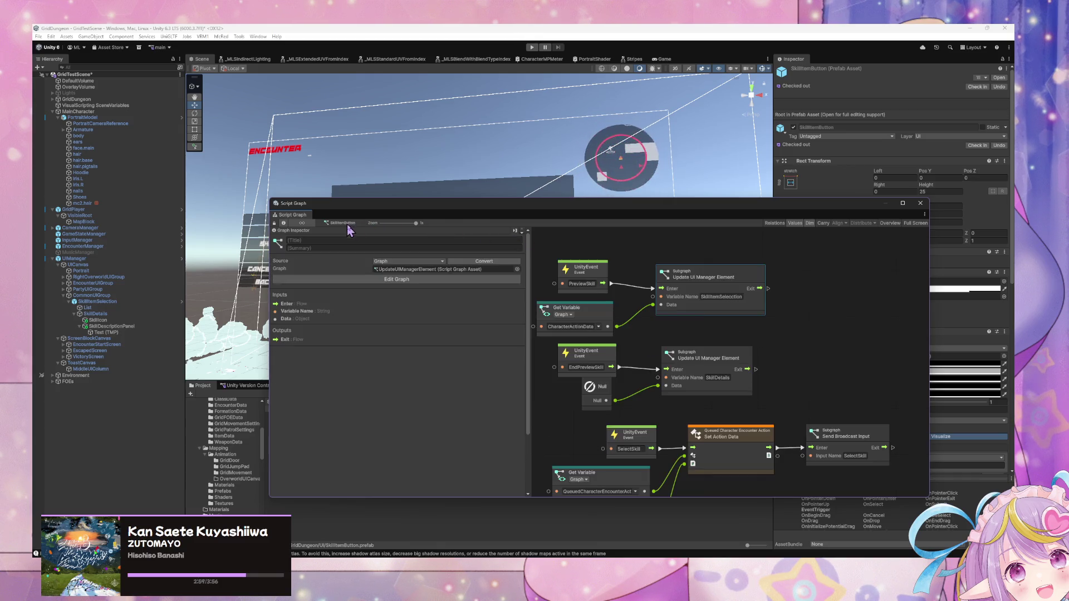
- Fix the top variable name and paste SkillItemSelection into the middle subgraph's Variable Name
left_click(727, 298)
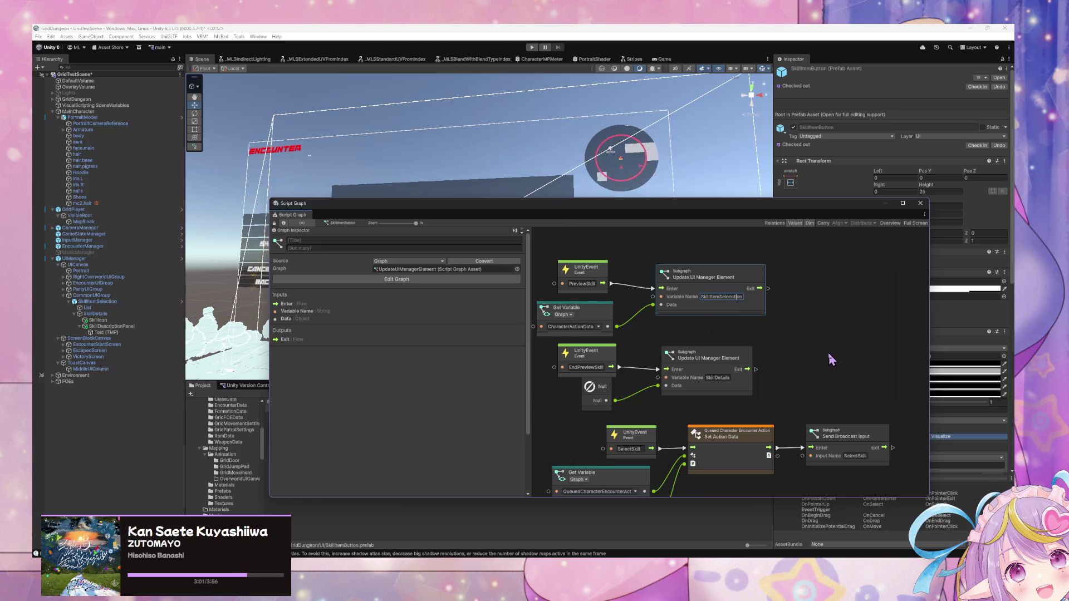
double_click(738, 298)
key("ctrl+c")
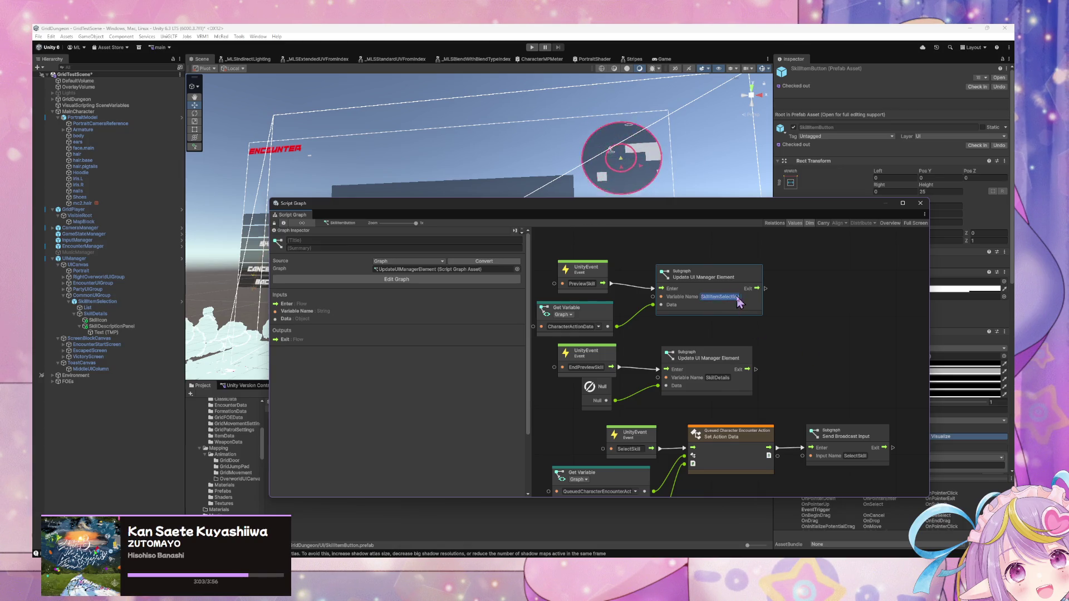
double_click(738, 298)
left_click(365, 226)
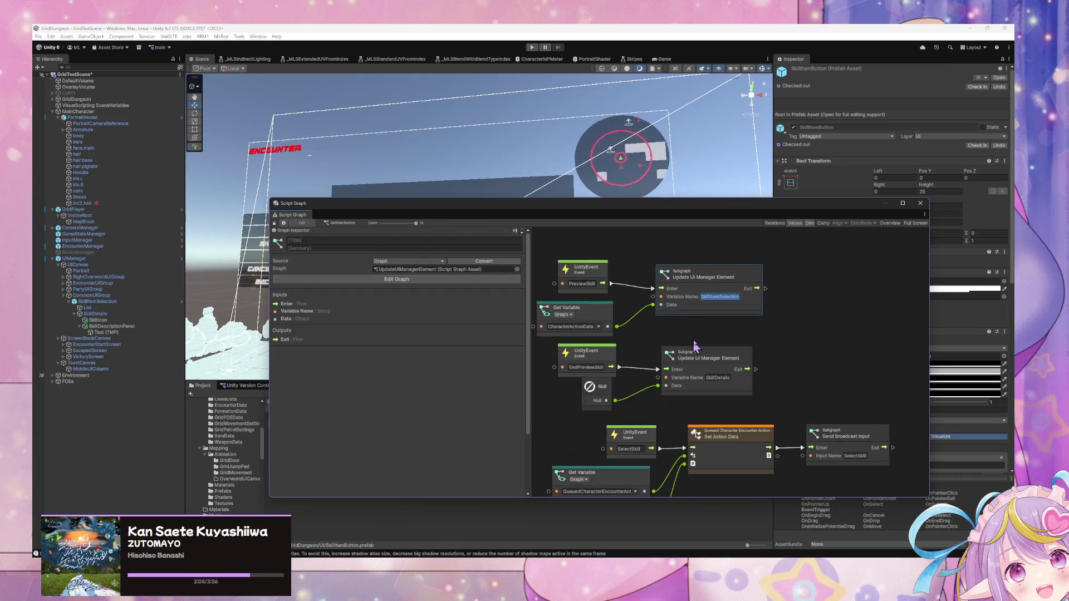
double_click(717, 378)
key("ctrl+v")
left_click(842, 399)
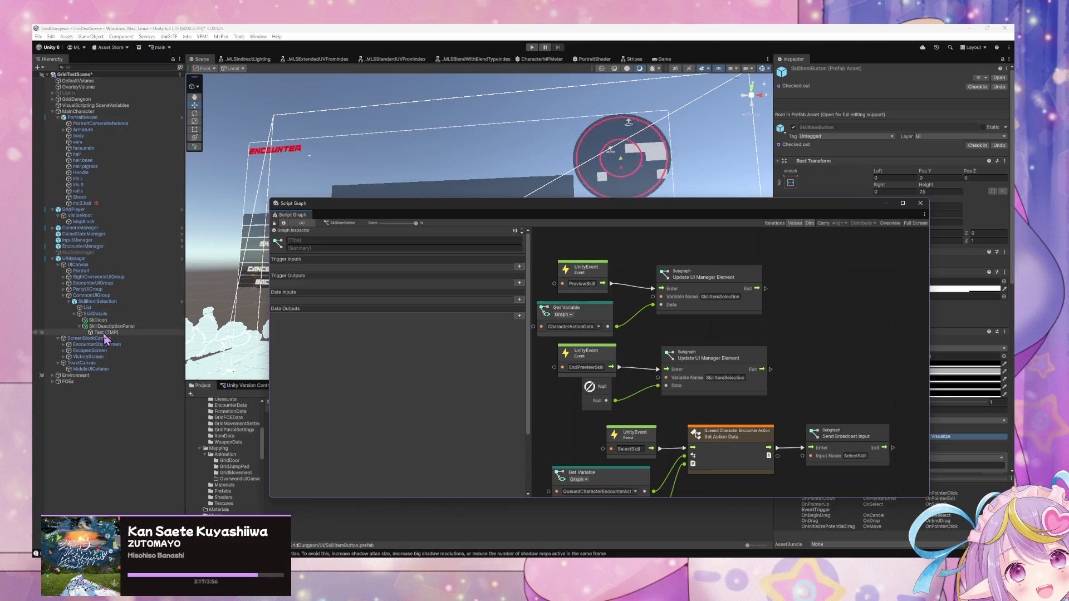
- Add a start script state titled Handle Skill Detail Update to SkillItemSelection's graph and open it
left_click(107, 302)
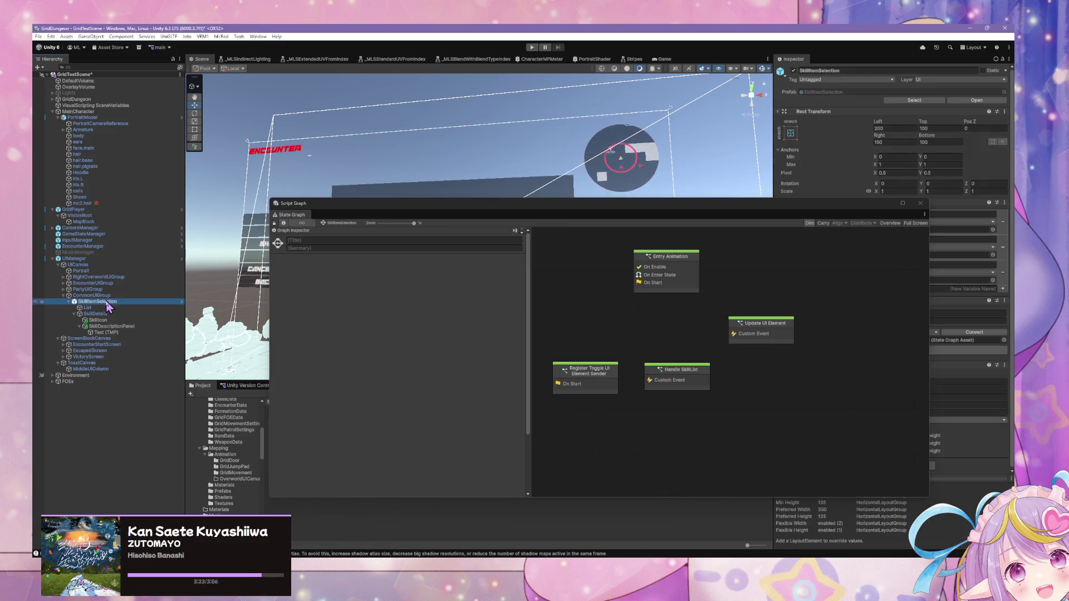
right_click(617, 435)
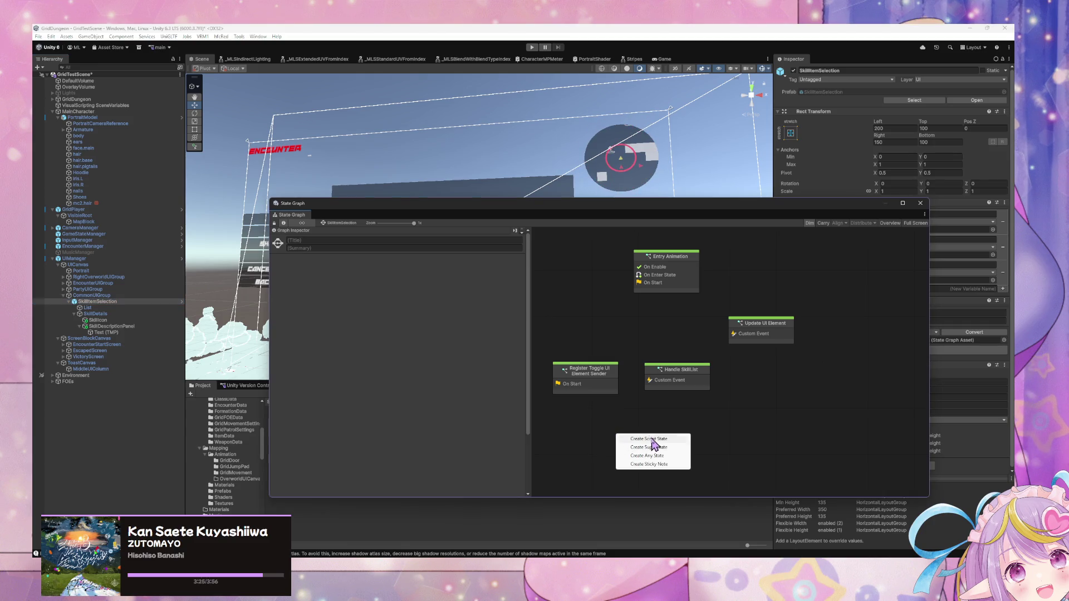
left_click(653, 440)
right_click(639, 442)
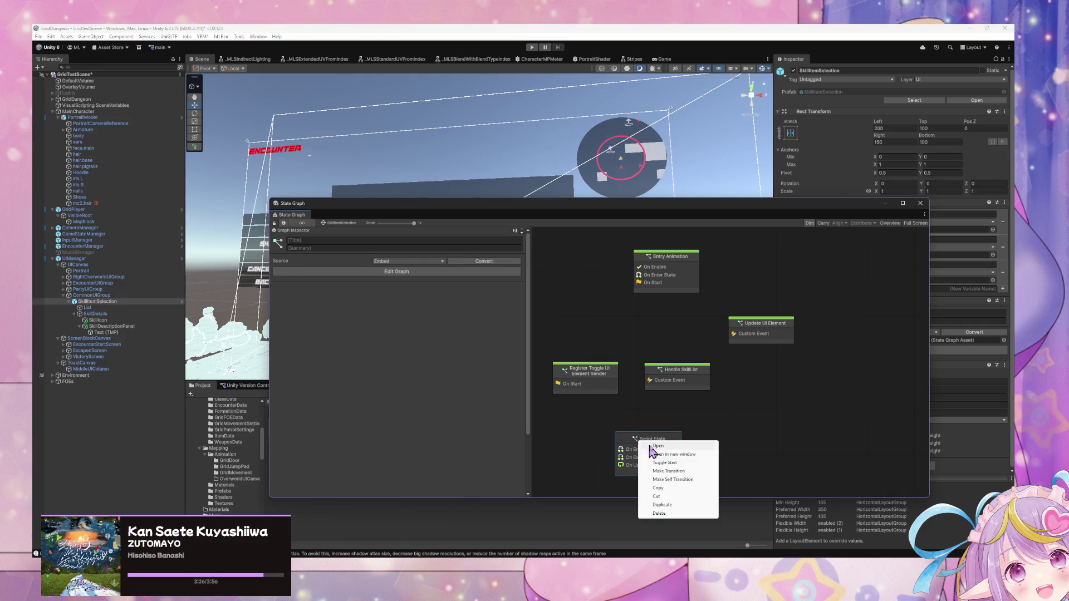
left_click(686, 464)
left_click(333, 240)
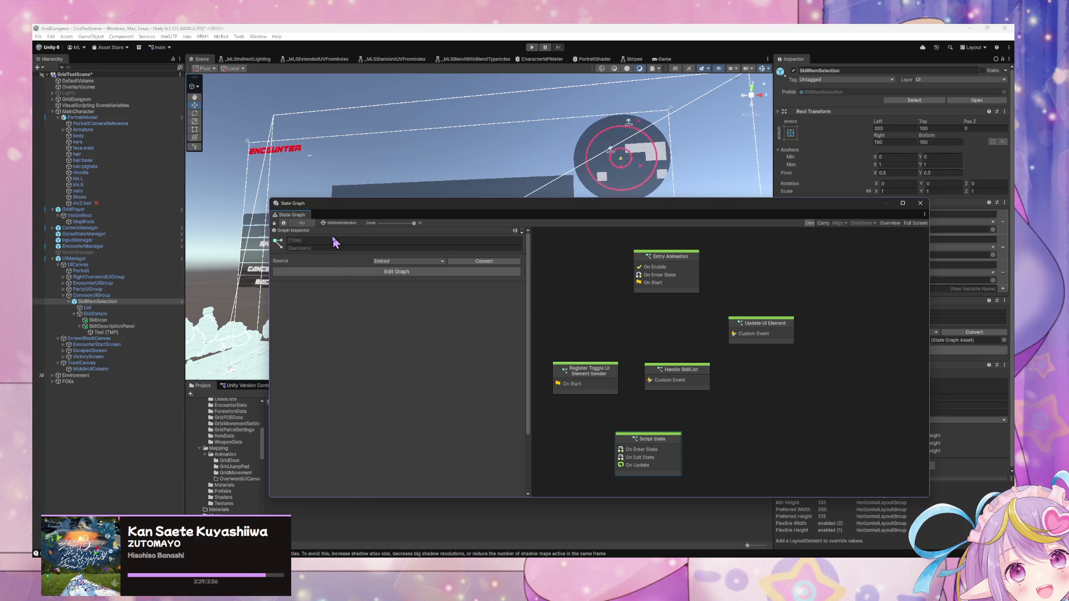
type("Handle Skill De")
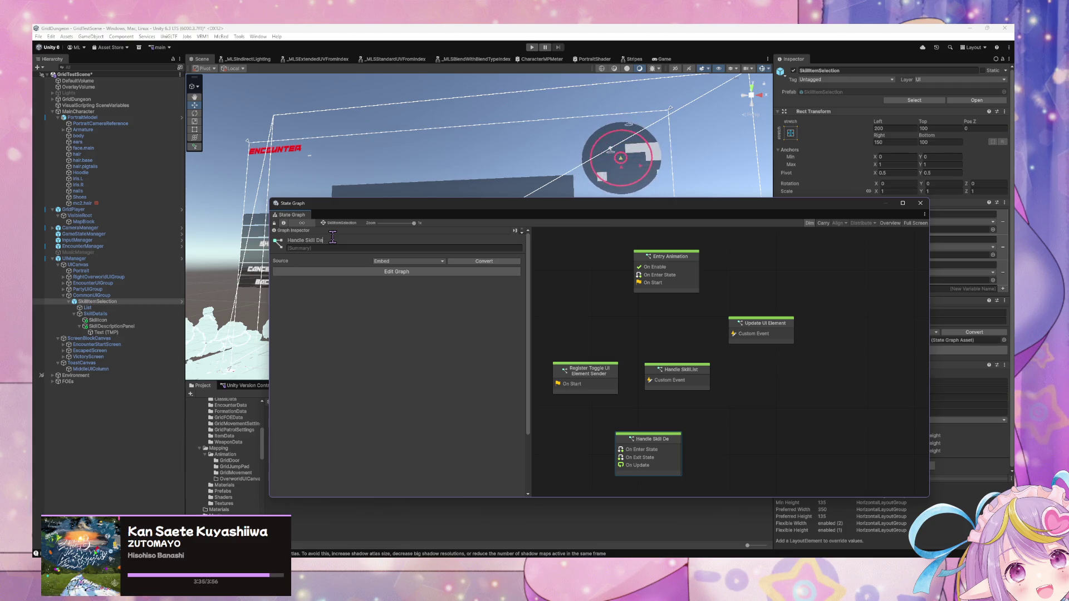
type("te")
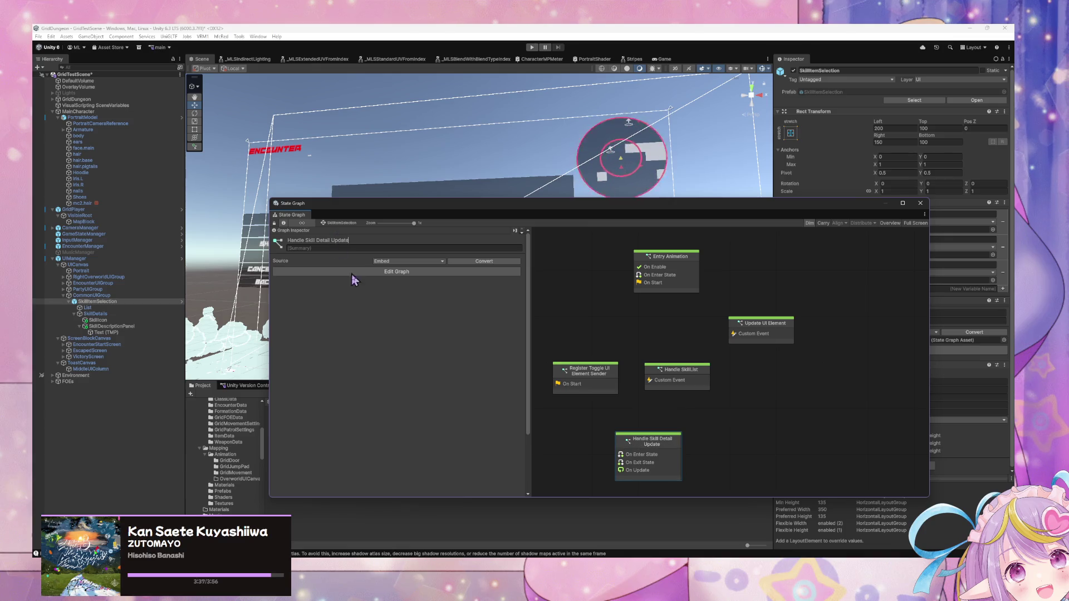
double_click(646, 440)
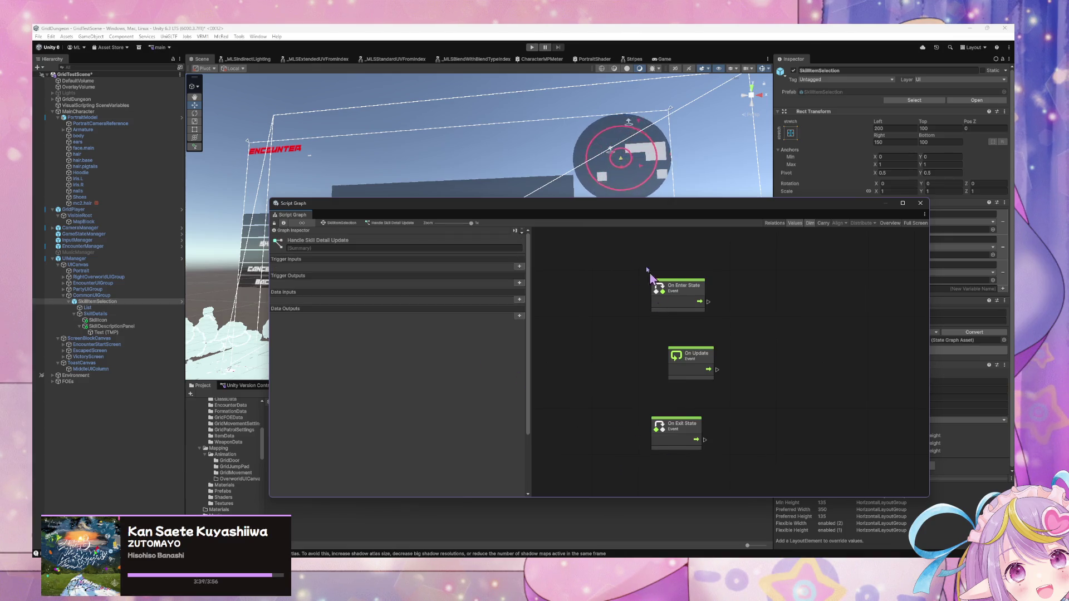
- Delete the enter, update and exit event nodes, add a Custom Event node, then select UIManager
left_click_drag(627, 244, 735, 480)
key("Delete")
right_click(727, 392)
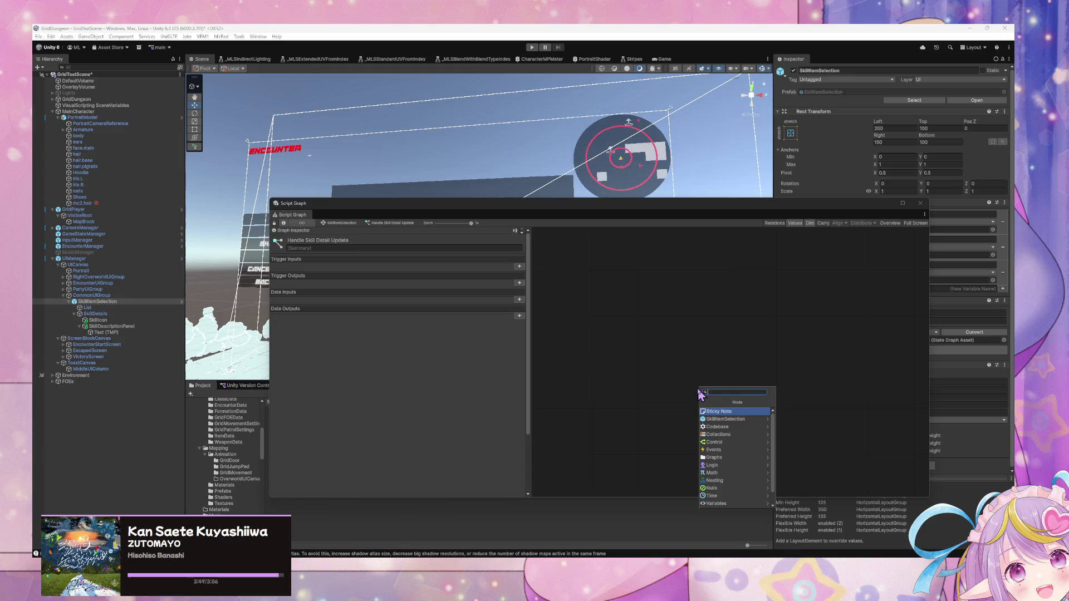
type("custom event")
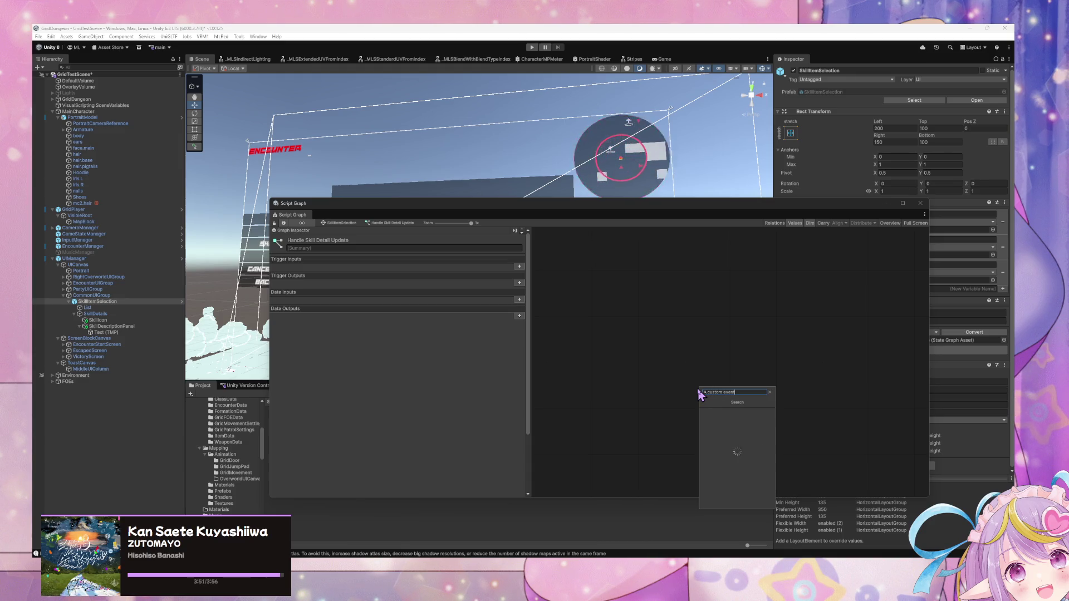
key("Return")
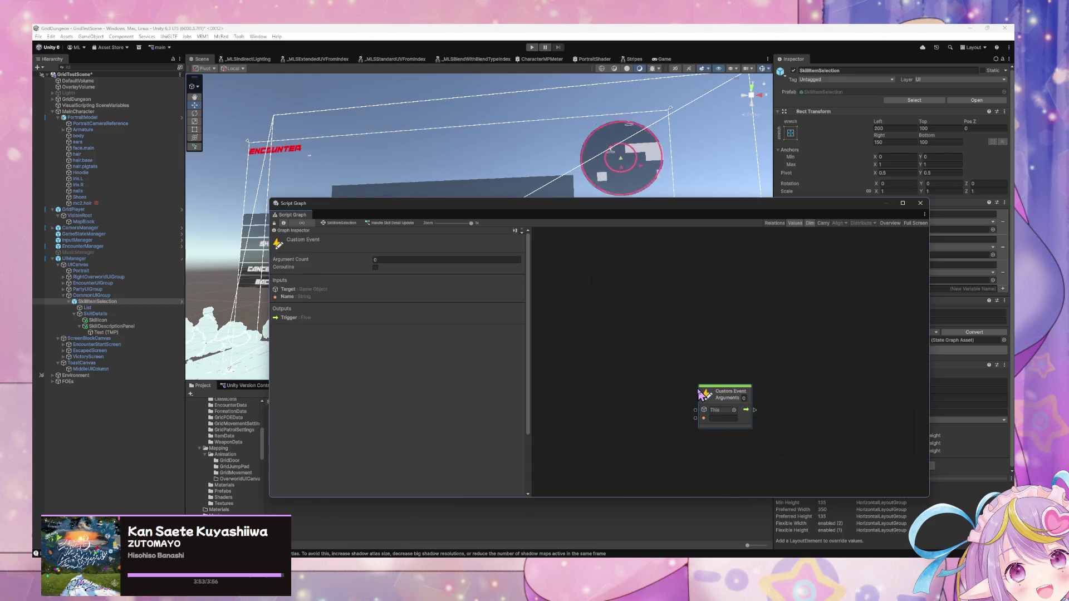
left_click(118, 259)
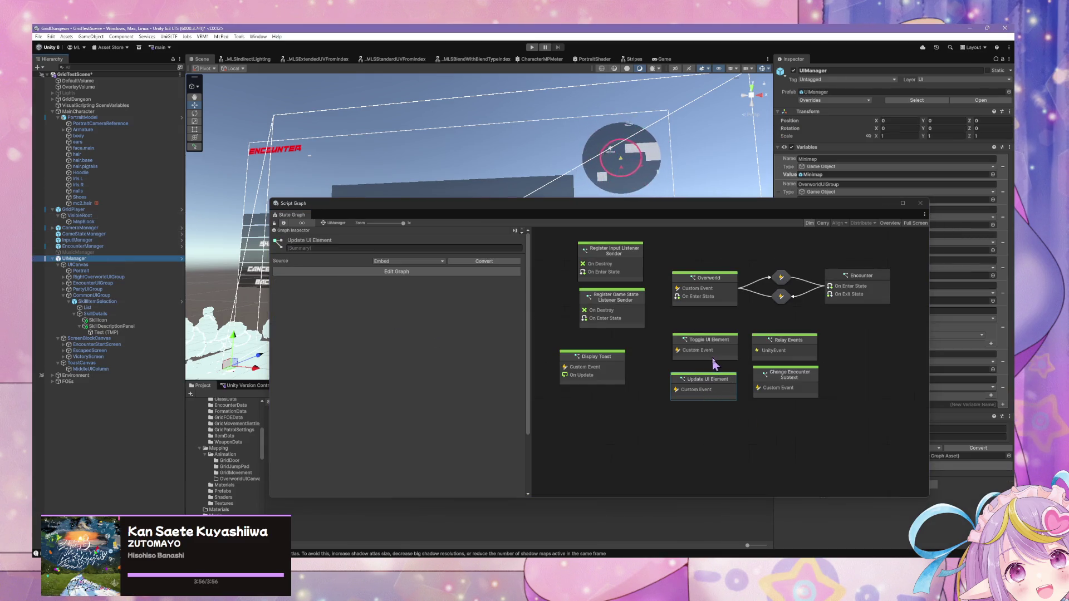
- Set the Update UI Element graph's Trigger event name to UpdateUIElement, then reselect SkillItemSelection
double_click(701, 390)
left_click(793, 342)
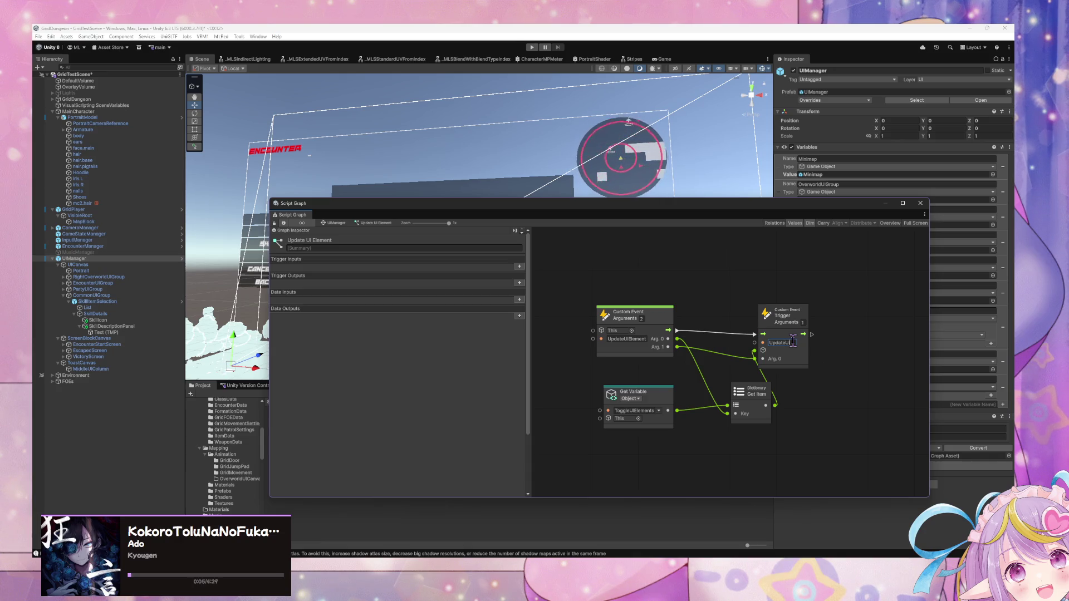
type("IElement")
double_click(793, 342)
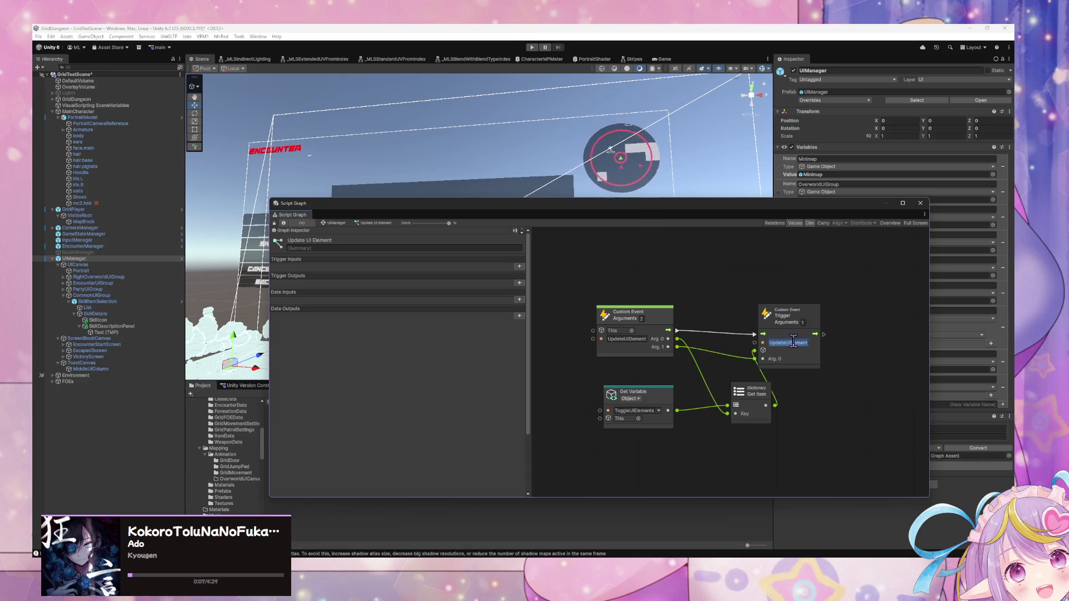
left_click(137, 301)
- Open the Handle Skill Detail Update graph and give its Custom Event 1 argument
left_click(671, 462)
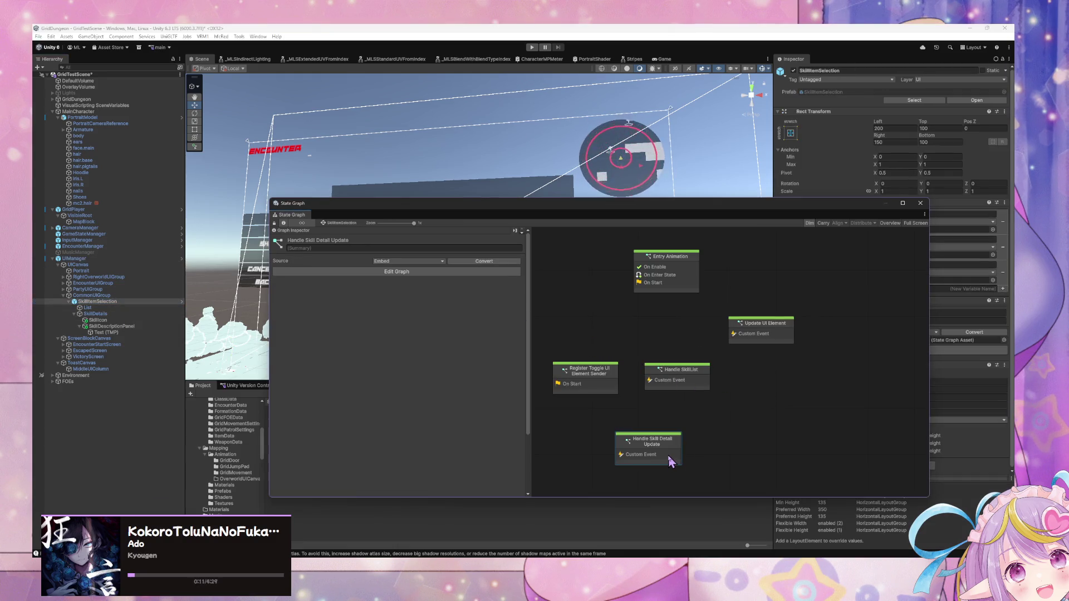
double_click(670, 455)
left_click_drag(744, 397, 672, 396)
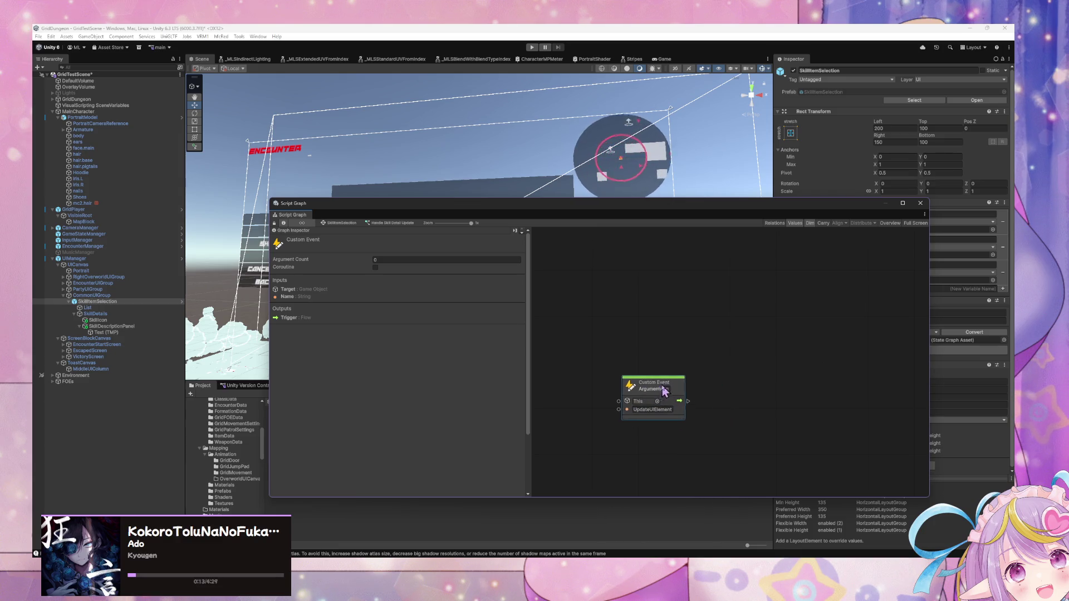
left_click(666, 389)
type("1")
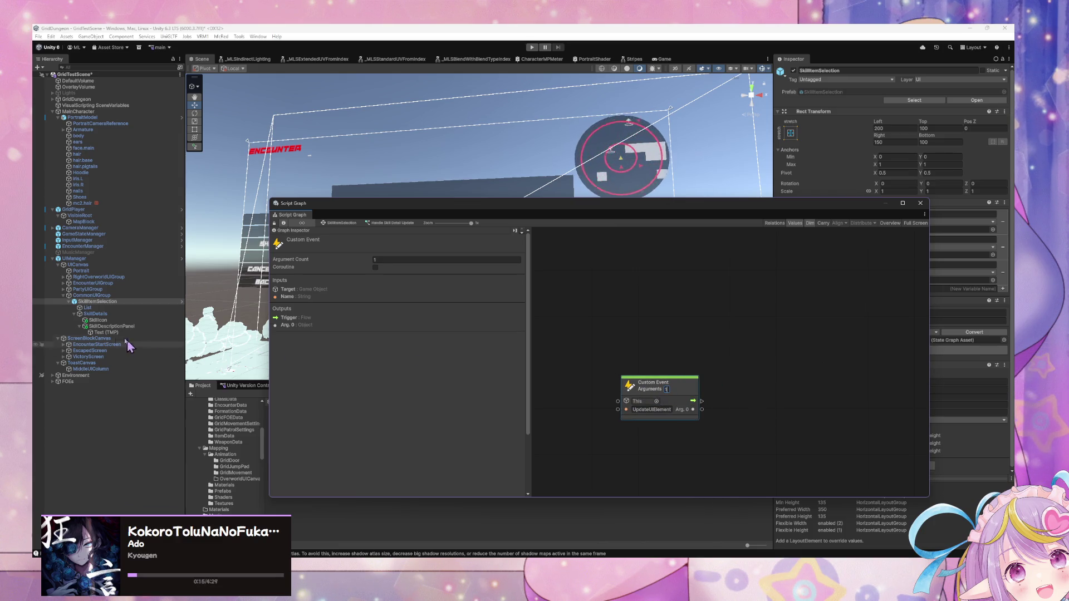
- Show the blackboard's Object variables, including SkillIconImage and SkillDescriptionText, and move the graph window left
left_click(96, 314)
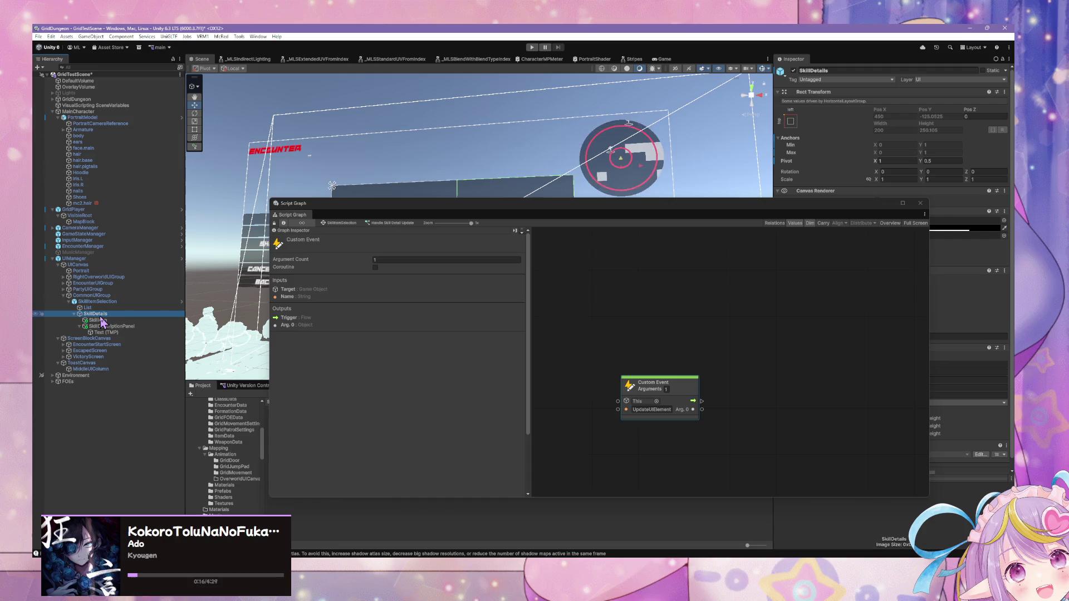
left_click(313, 236)
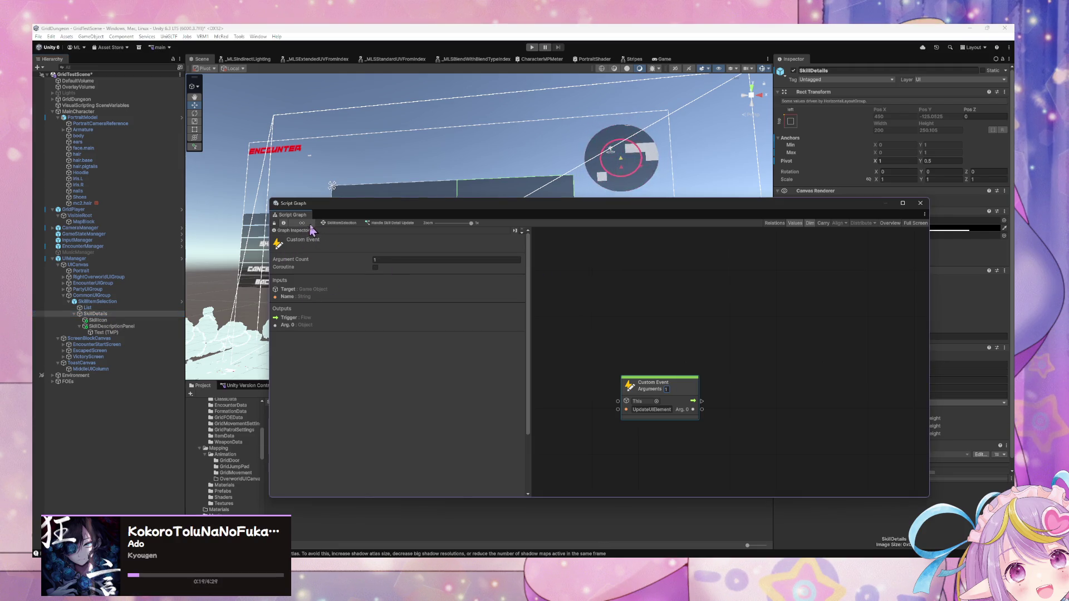
left_click(284, 223)
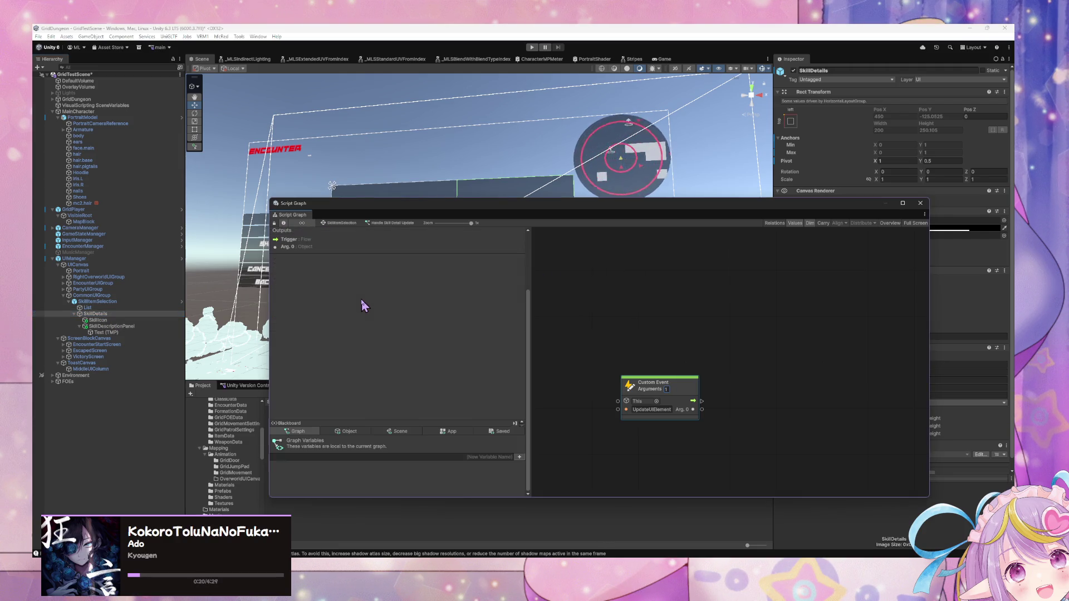
left_click(349, 431)
scroll(401, 457, "down", 3)
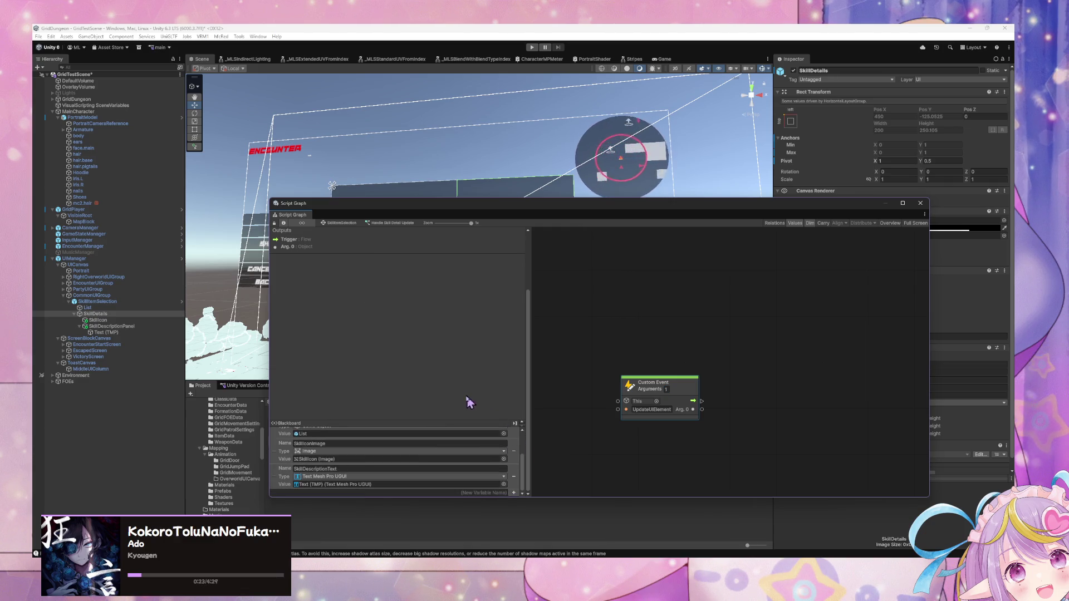
scroll(447, 443, "up", 3)
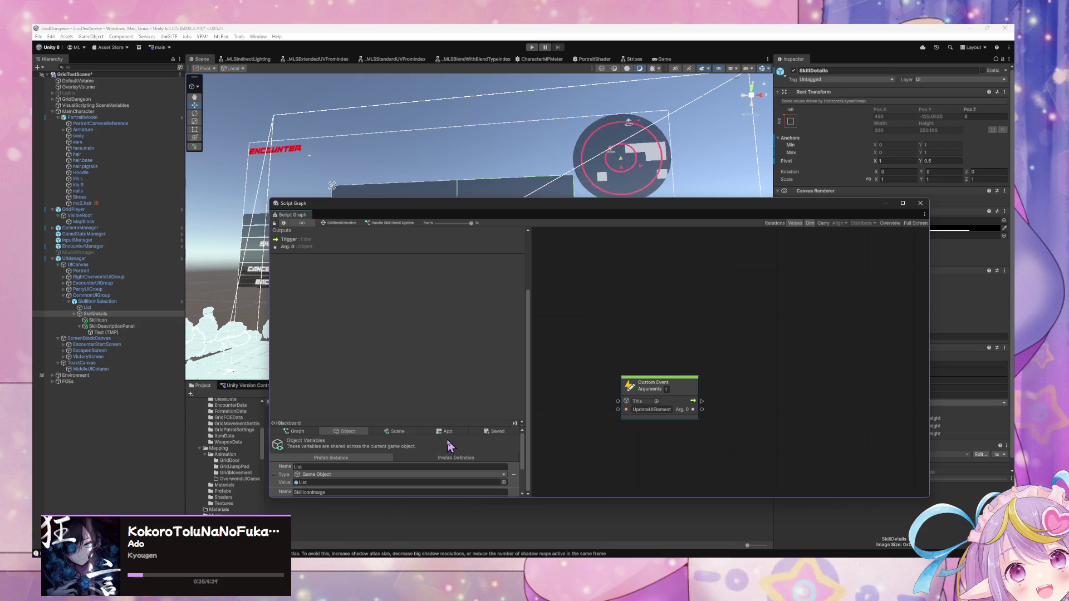
scroll(440, 443, "down", 3)
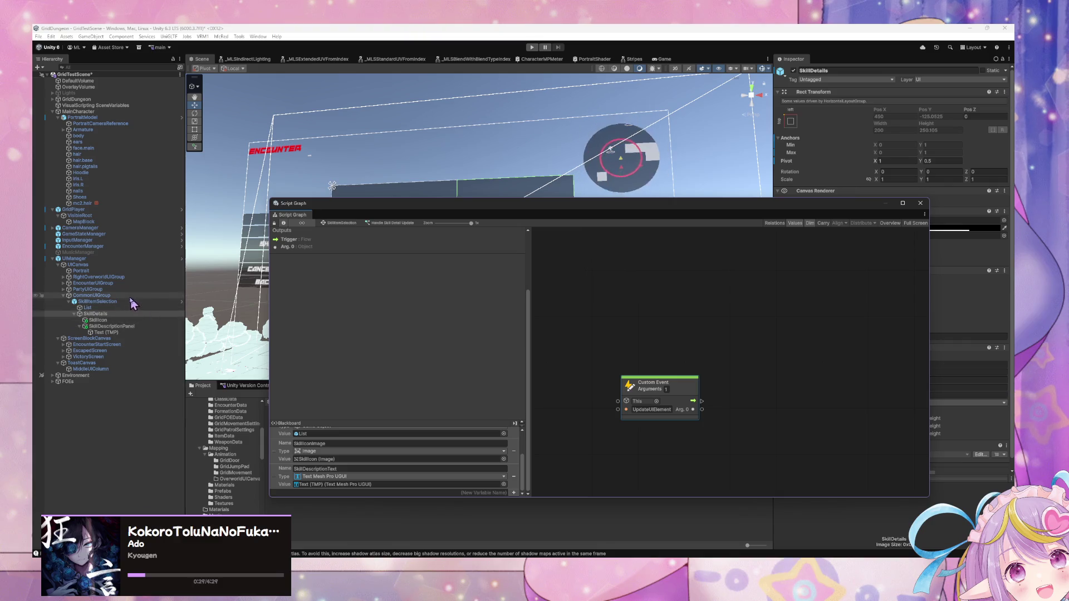
left_click(98, 302)
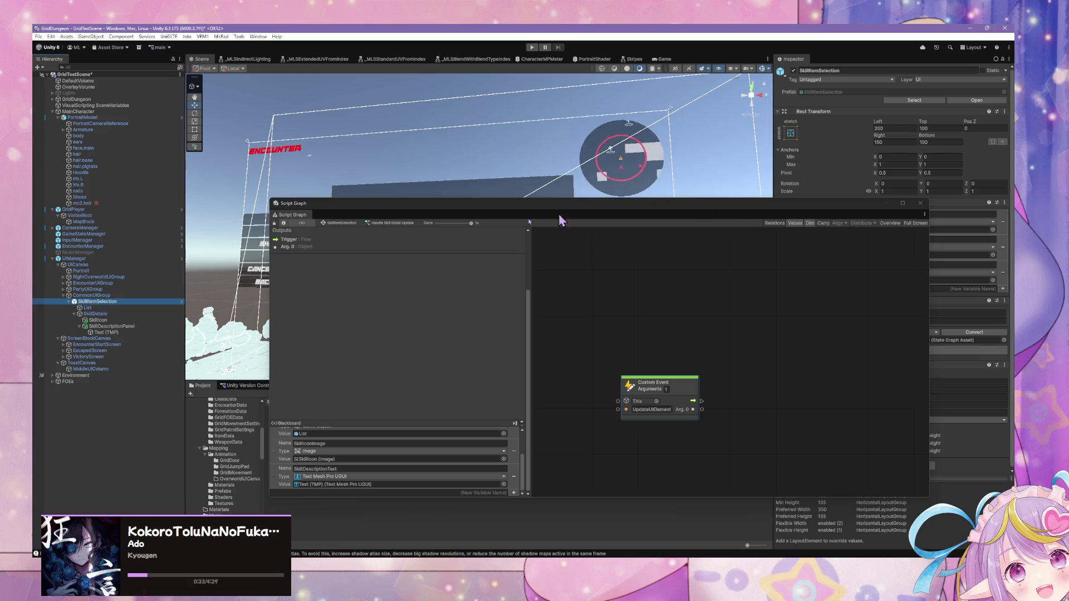
left_click_drag(579, 211, 458, 191)
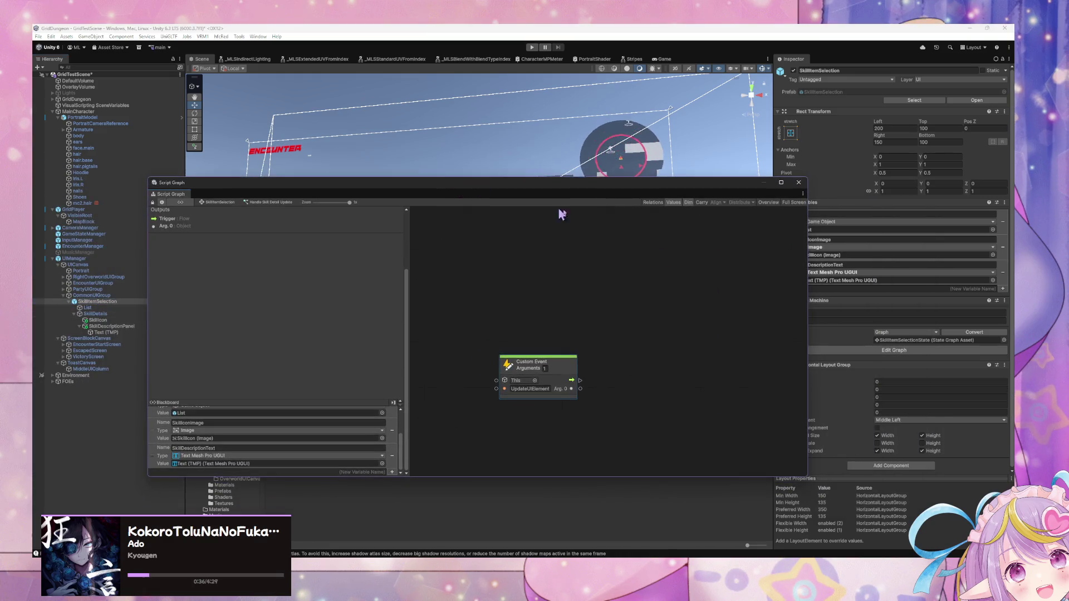
- Check the UIManager's Update UI Element graph and the SkillDetails object
left_click(81, 259)
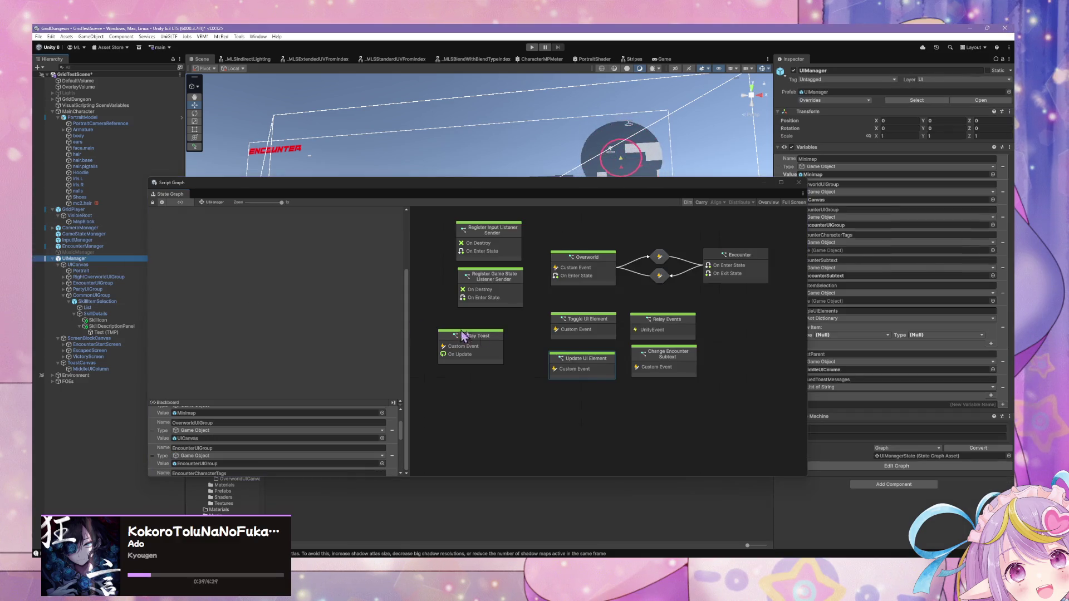
double_click(600, 366)
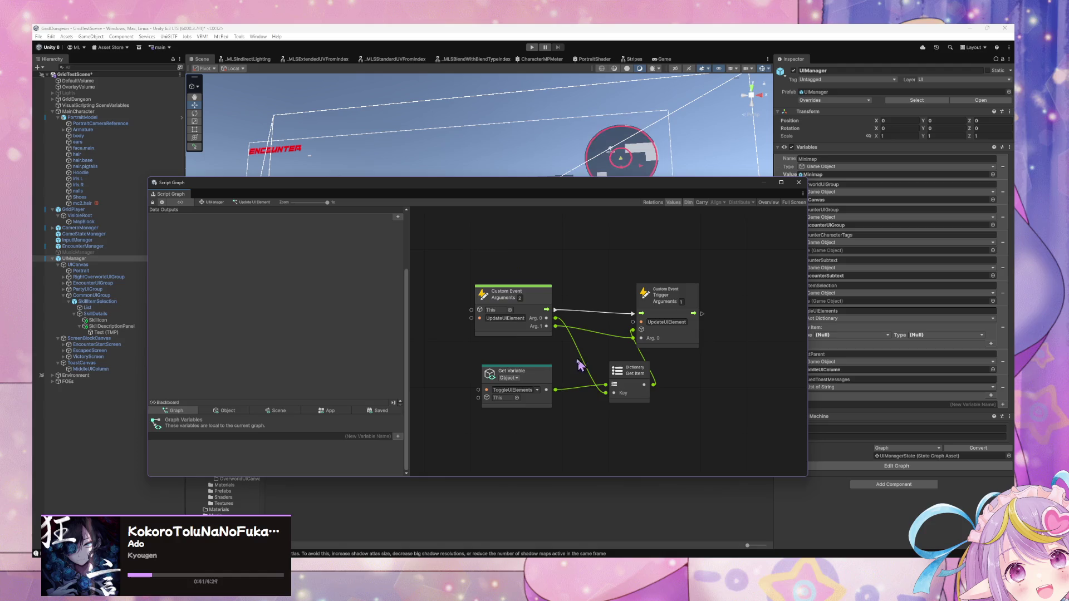
left_click(207, 203)
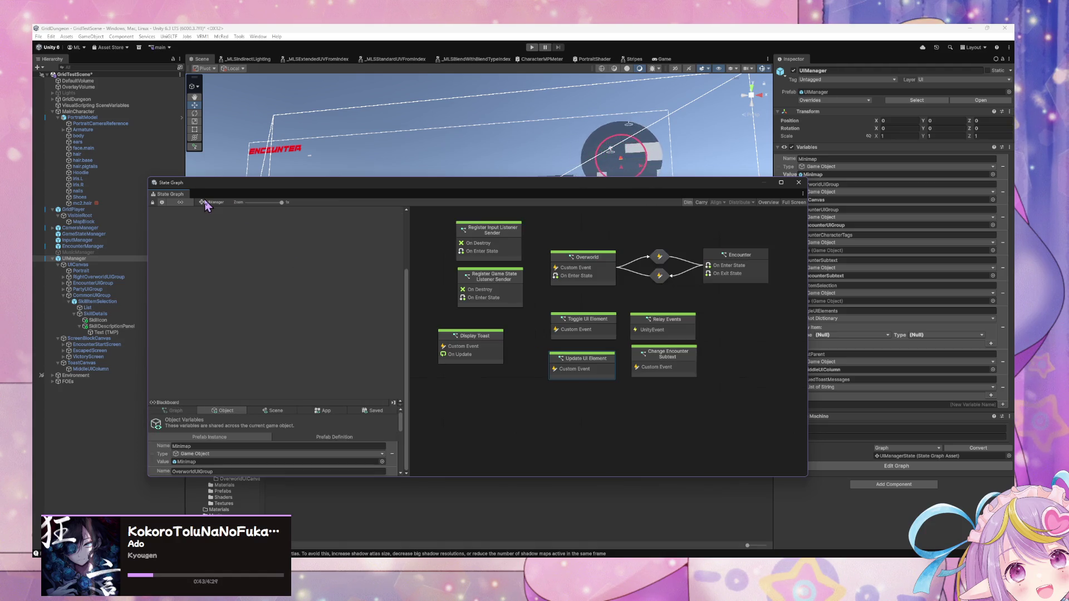
left_click(114, 302)
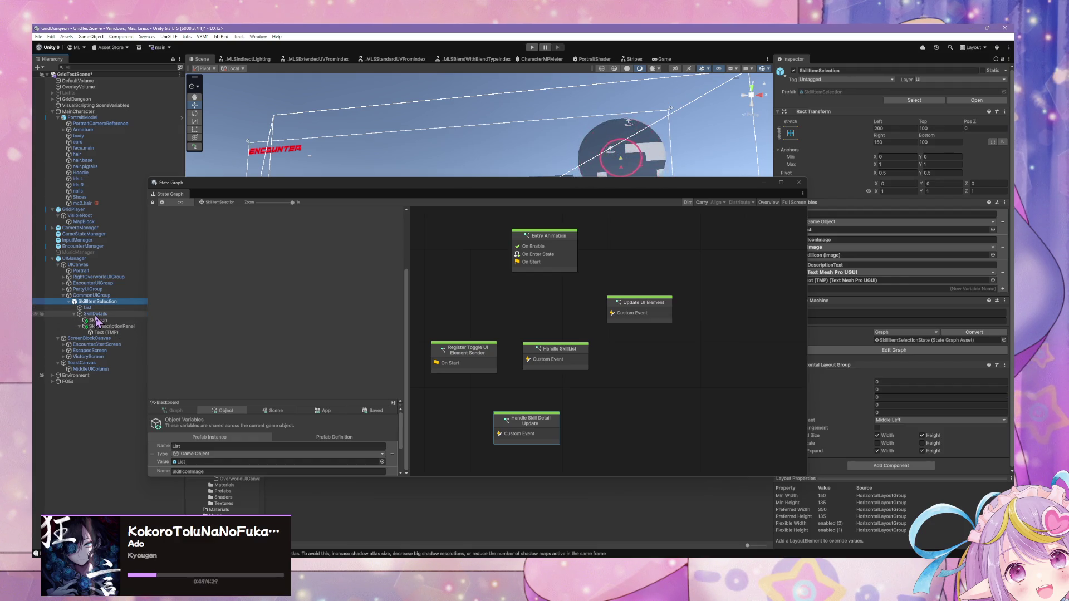
left_click(95, 314)
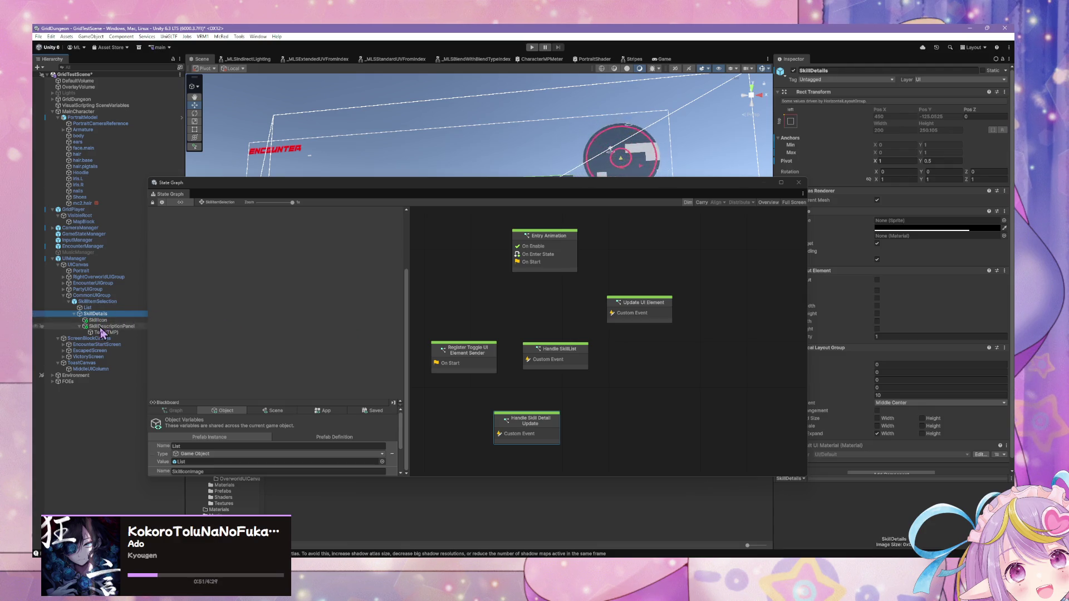
left_click(103, 301)
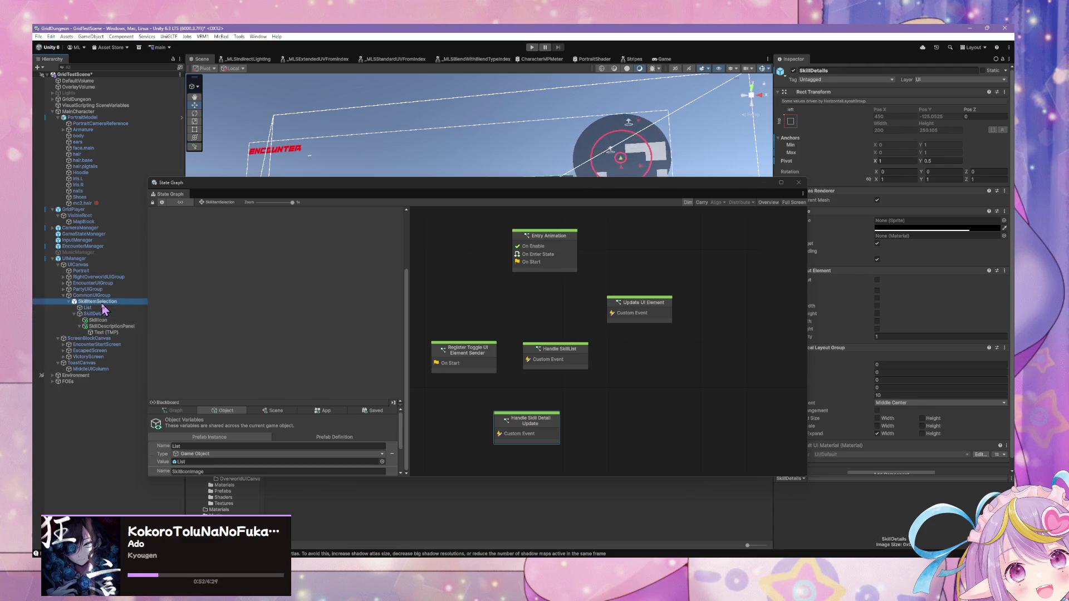
- Reopen Handle Skill Detail Update, then make the blackboard taller and the graph window larger
double_click(526, 426)
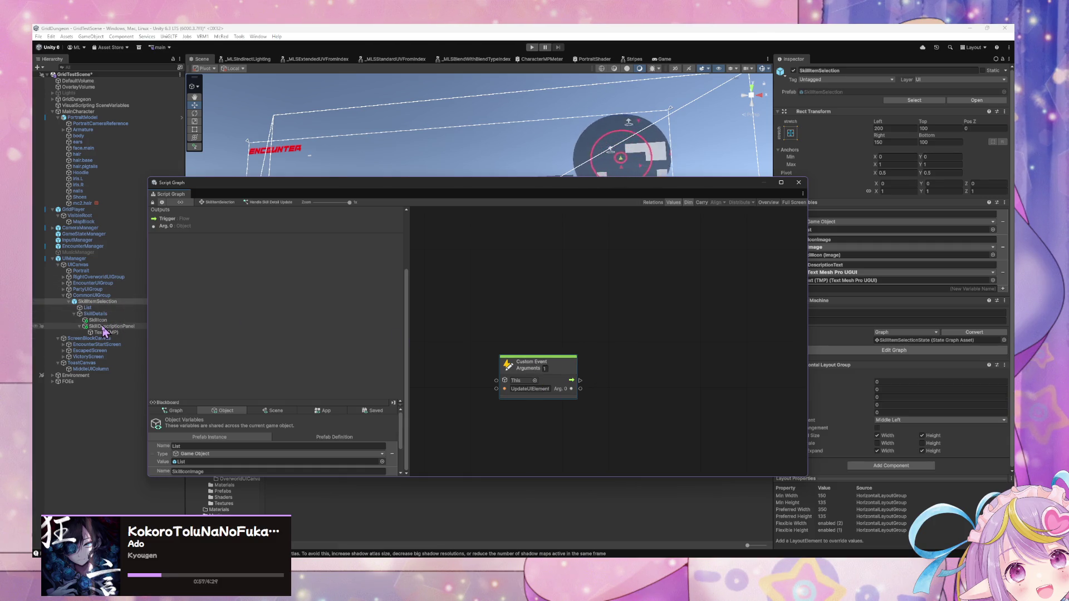
scroll(323, 416, "down", 2)
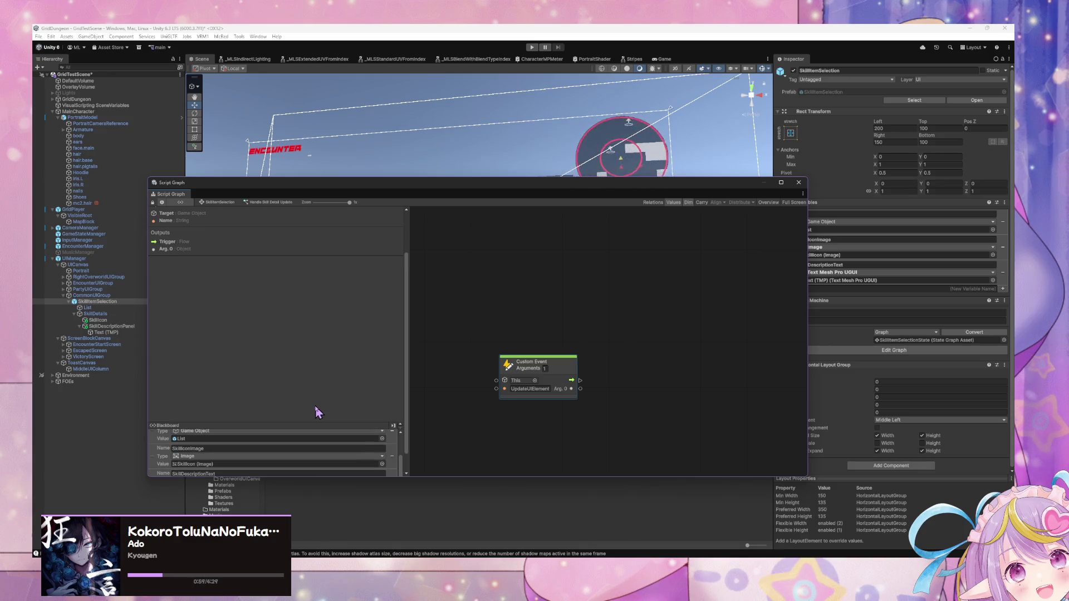
scroll(315, 411, "down", 2)
left_click_drag(353, 422, 351, 400)
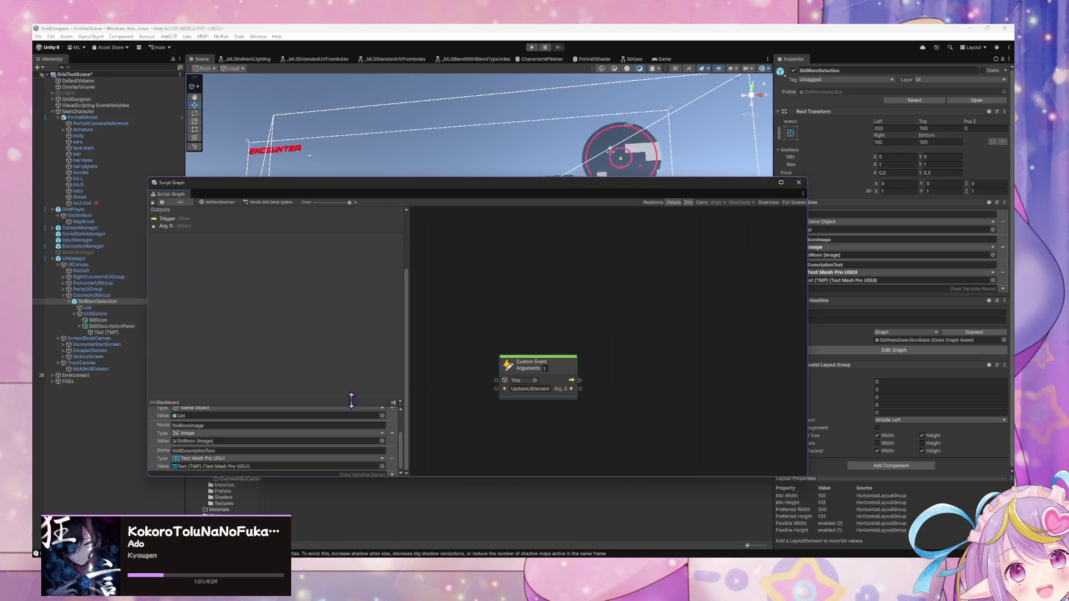
scroll(321, 445, "up", 3)
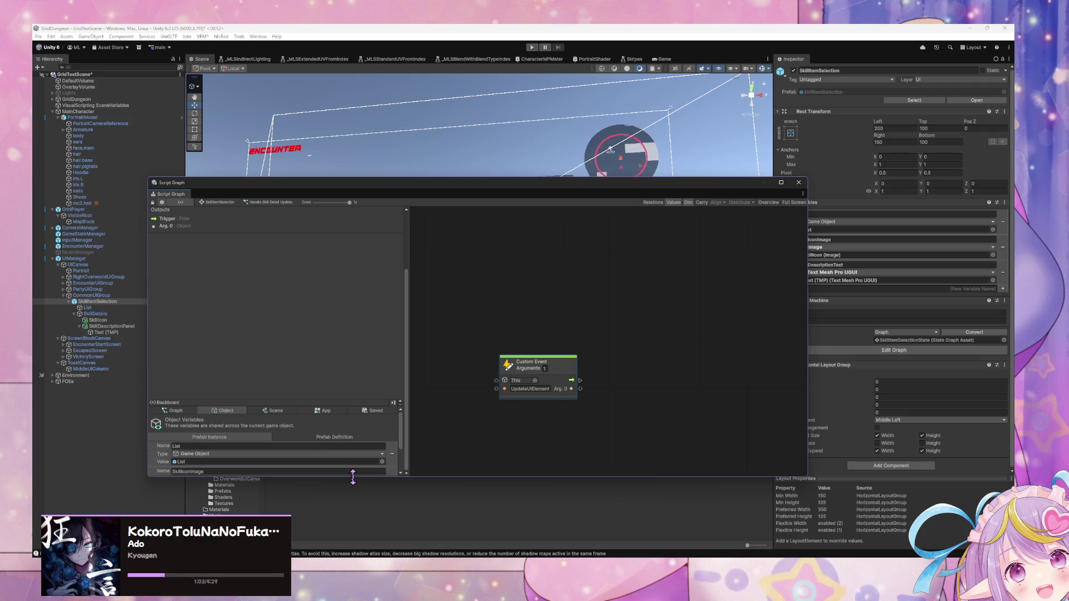
left_click_drag(353, 476, 353, 533)
left_click_drag(354, 180, 355, 83)
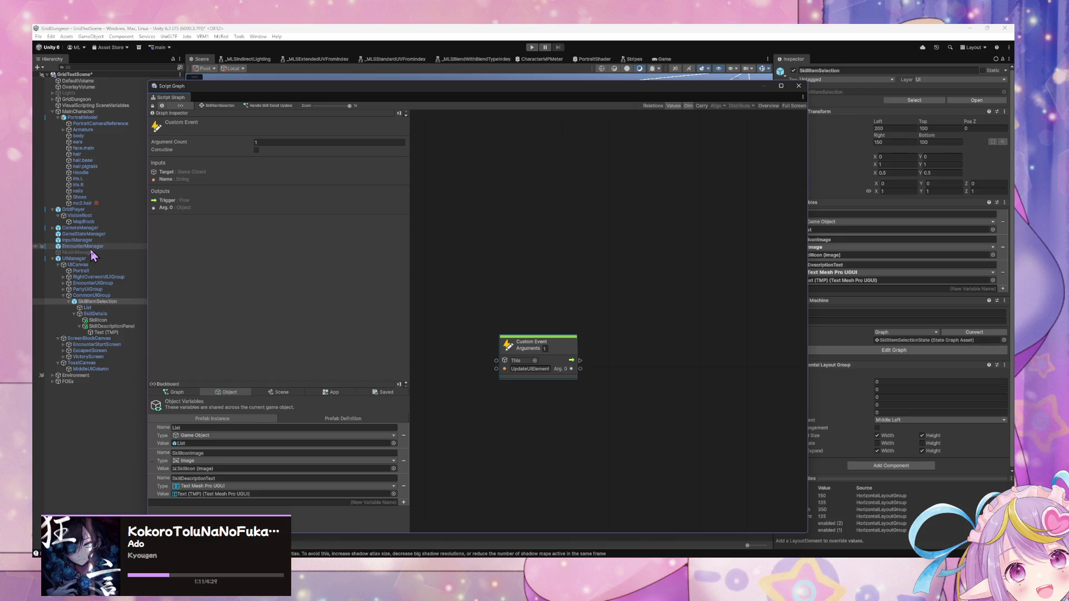
mouse_move(514, 337)
left_mouse_down()
mouse_move(609, 358)
mouse_move(477, 327)
left_mouse_up()
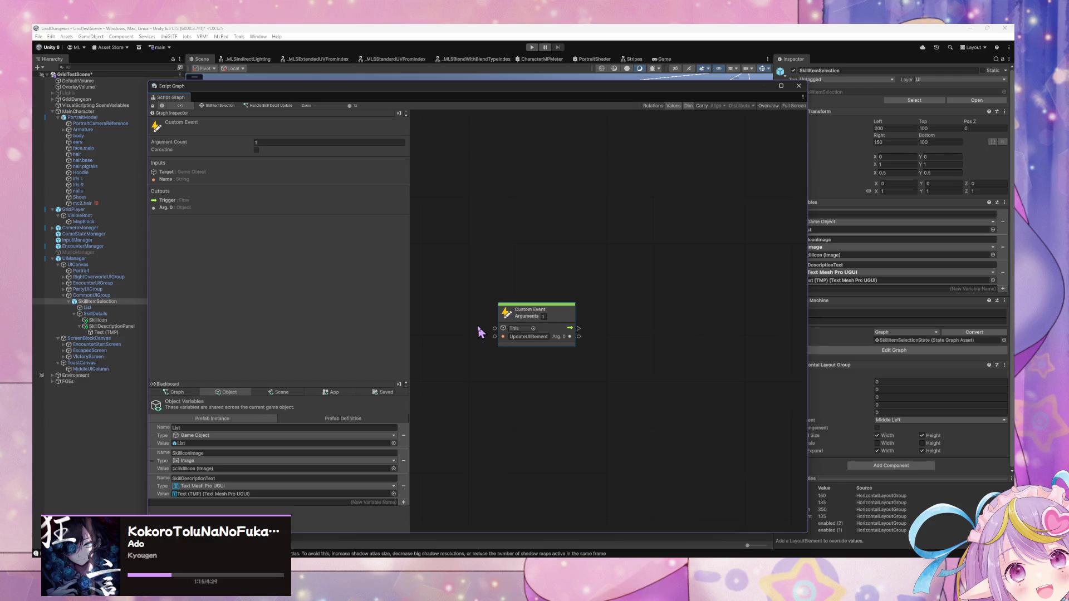
- Add Get Variable nodes for SkillIconImage and SkillDescriptionText below the event, then return to the state graph
left_click(239, 417)
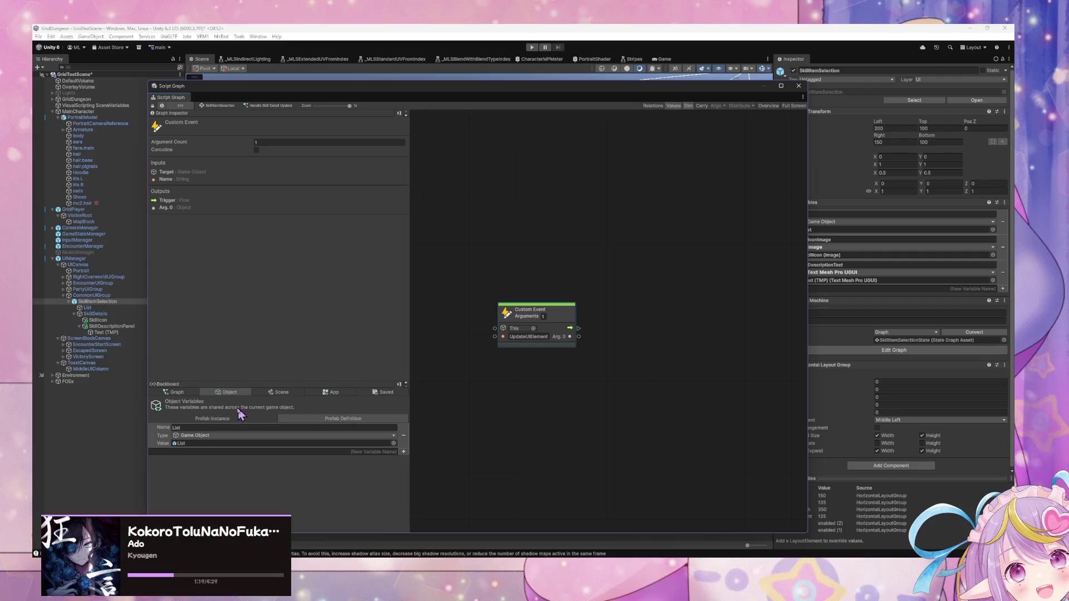
left_click(229, 418)
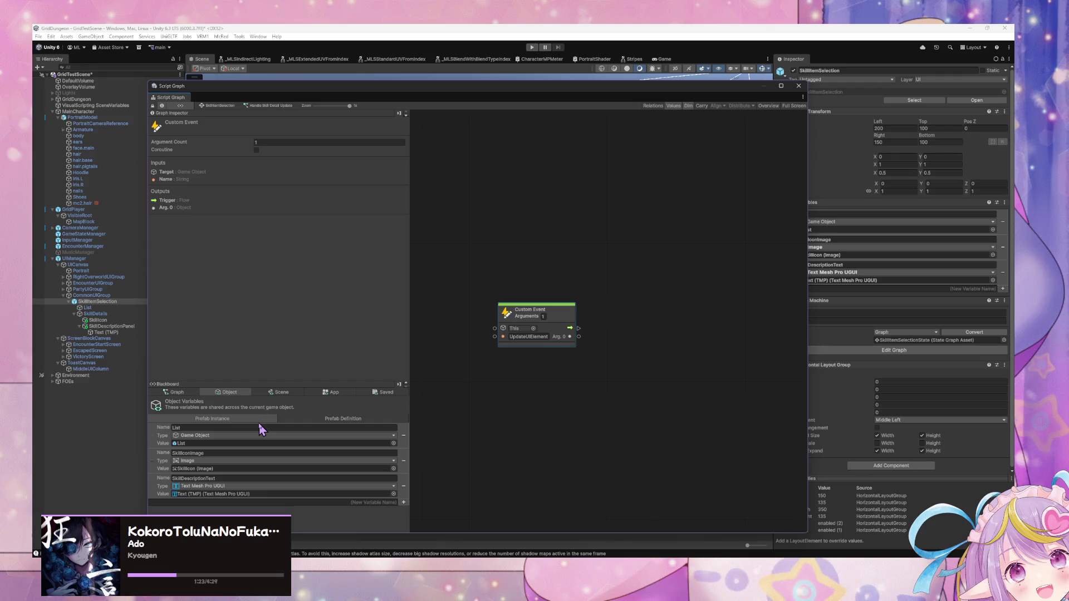
left_click_drag(167, 461, 454, 412)
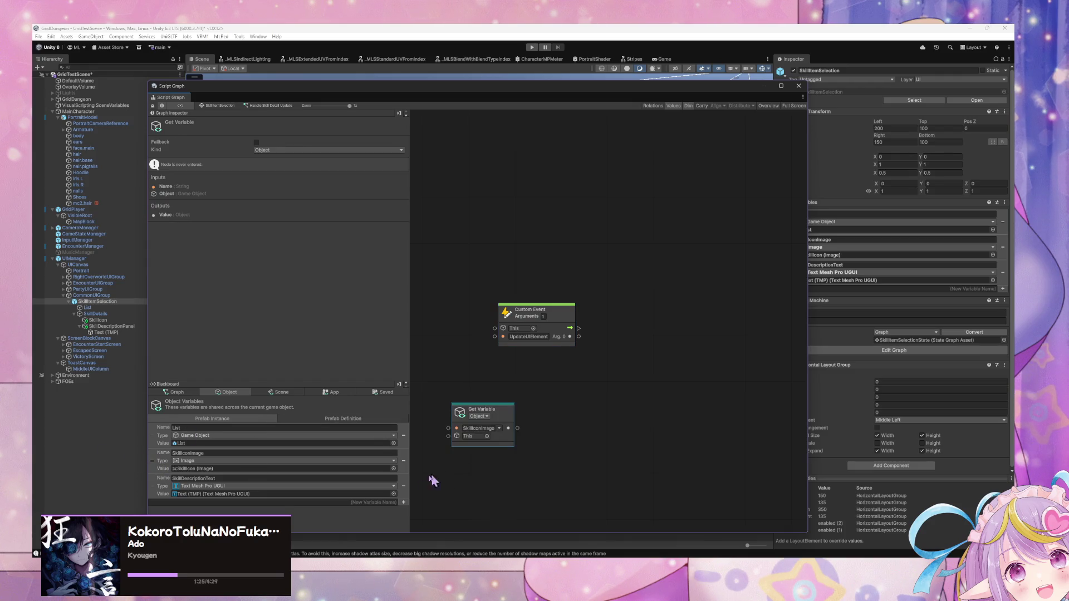
mouse_move(192, 479)
left_mouse_down()
mouse_move(514, 392)
mouse_move(506, 366)
left_mouse_up()
left_click_drag(505, 418, 521, 412)
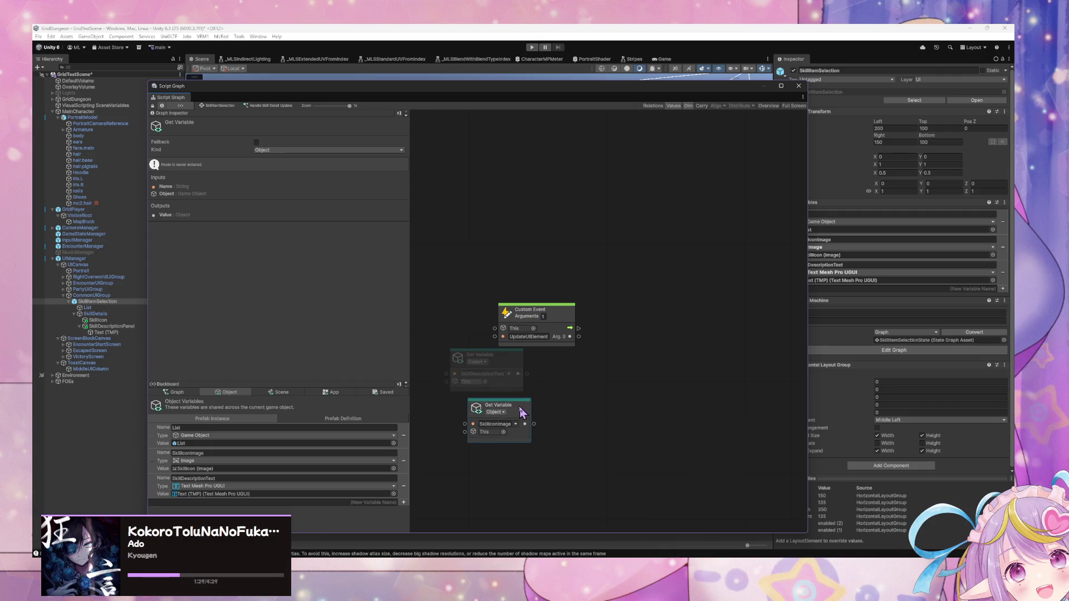
scroll(620, 367, "down", 3)
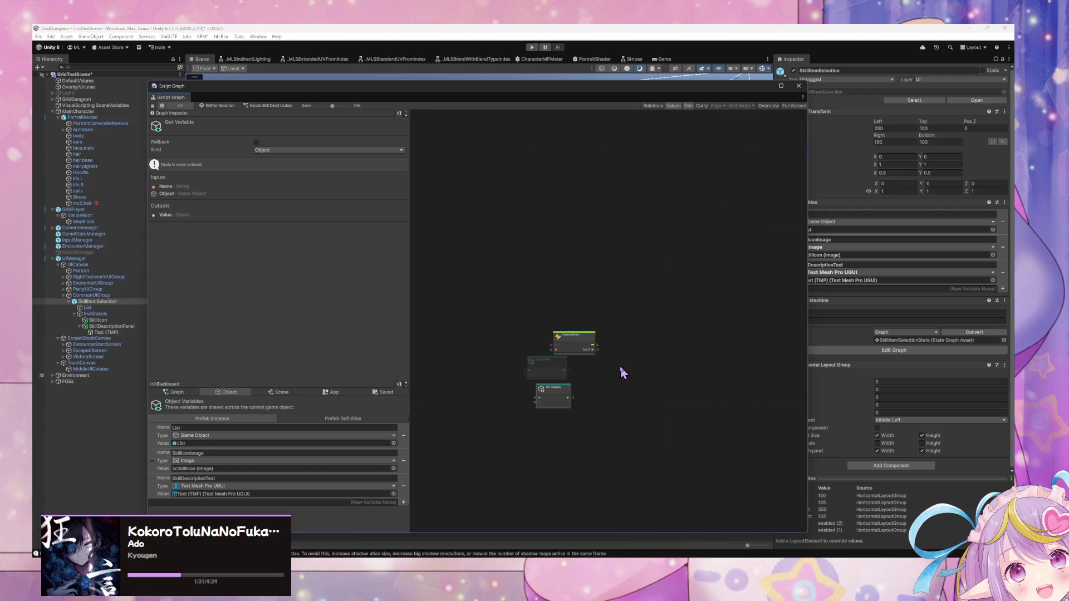
left_click(219, 106)
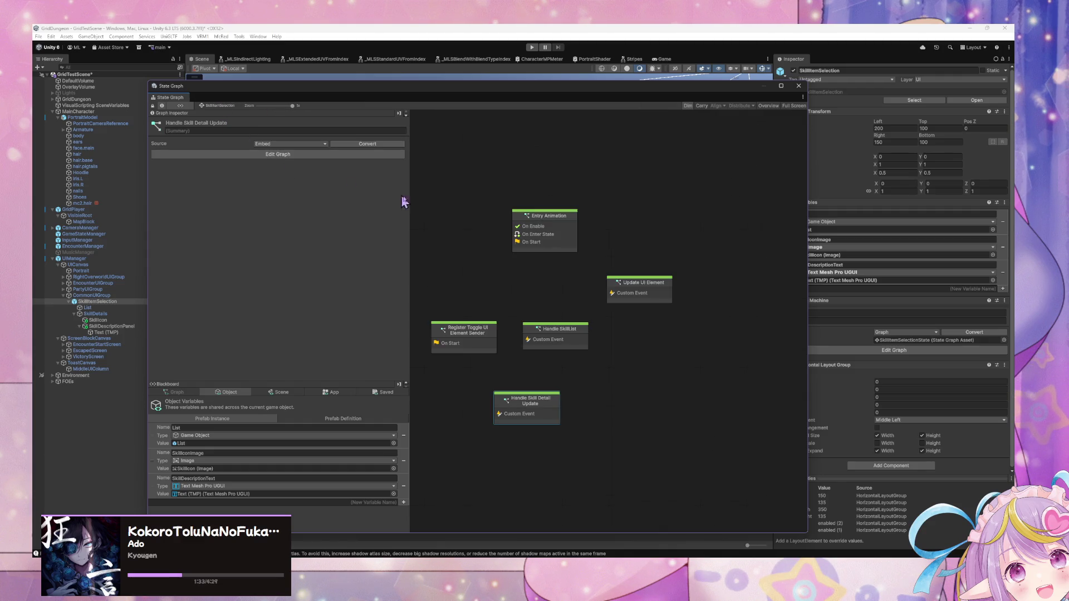
- Open the Update UI Element script graph and bring its Custom Event into view
double_click(645, 285)
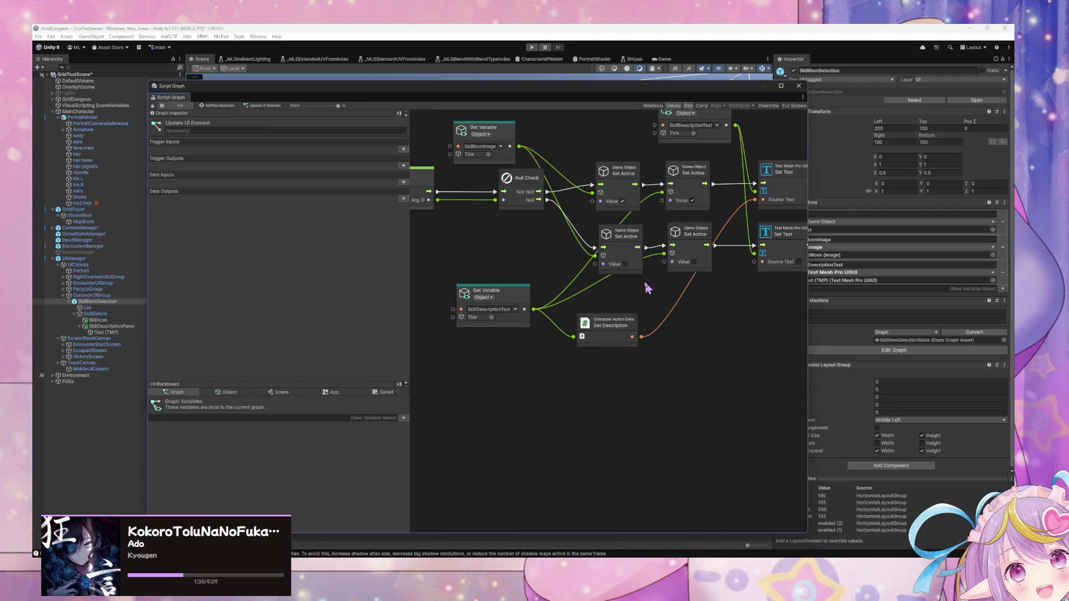
mouse_move(550, 406)
left_mouse_down()
mouse_move(746, 407)
mouse_move(697, 398)
left_mouse_up()
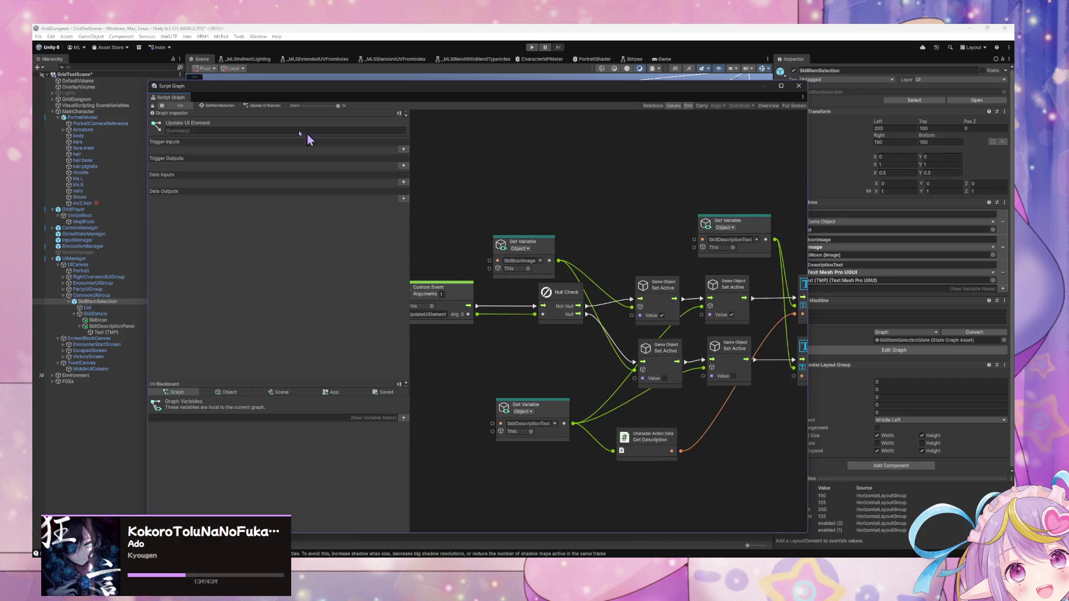
left_click(222, 106)
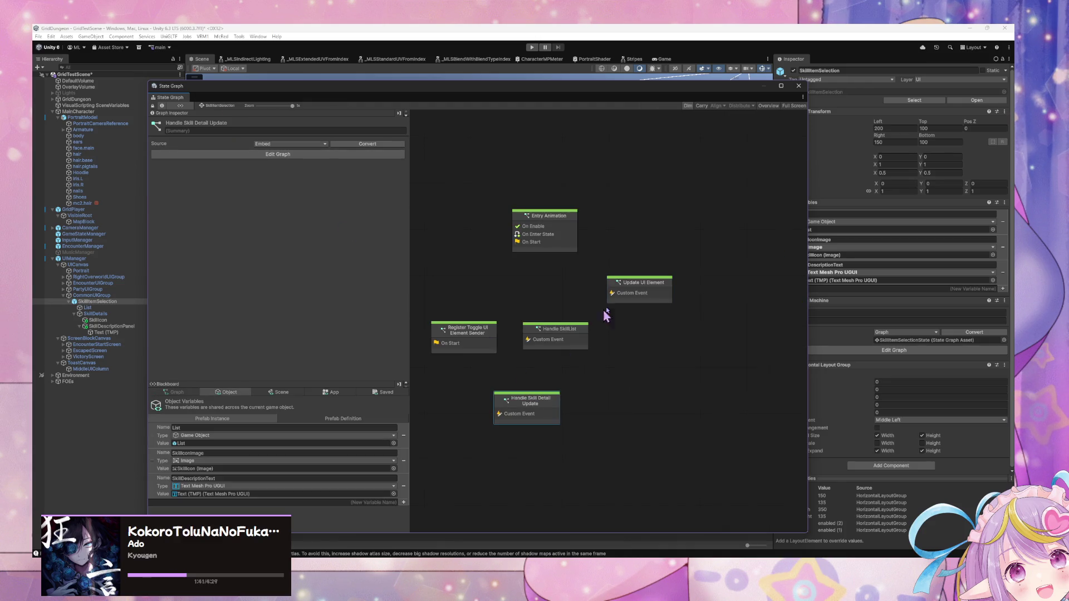
double_click(640, 294)
- Complete the graph title as 'Update UI Element (Skill Detail)' and move the window off the Scene view
left_click(220, 124)
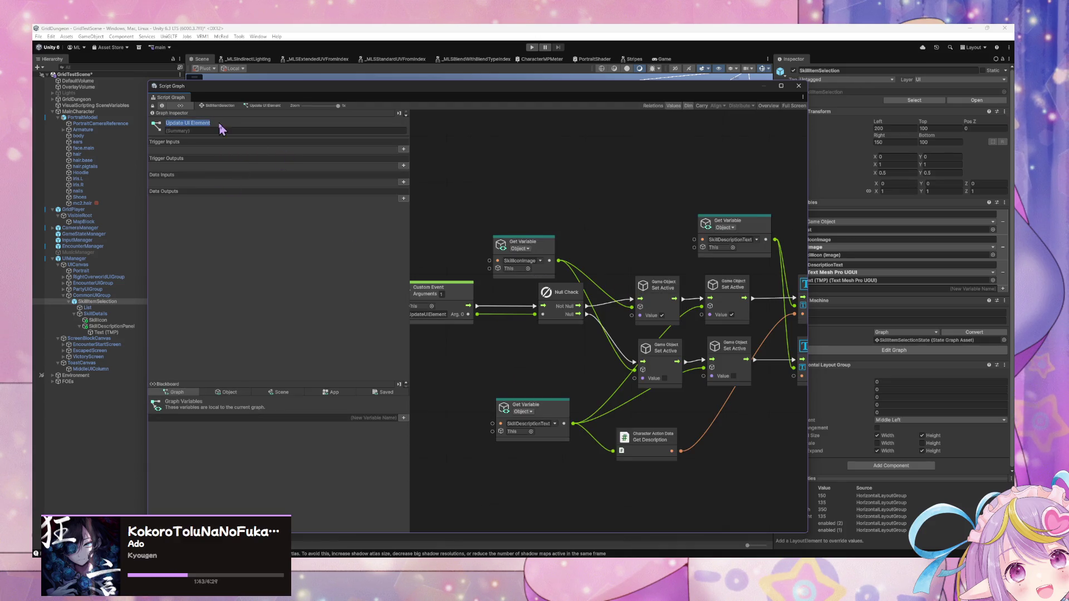
left_click(219, 123)
type("(Skill De")
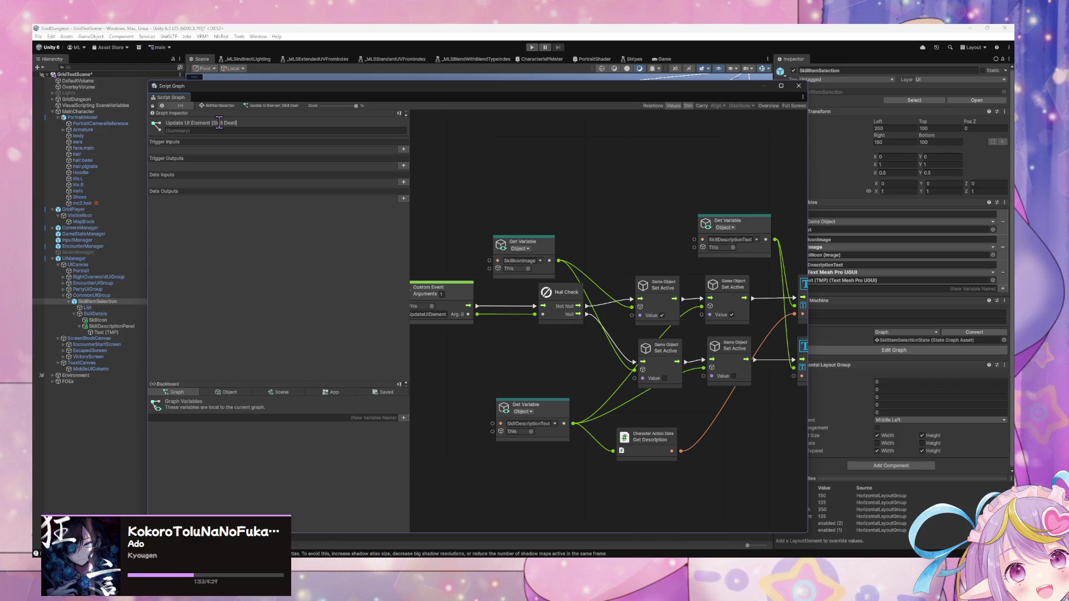
type("tail")
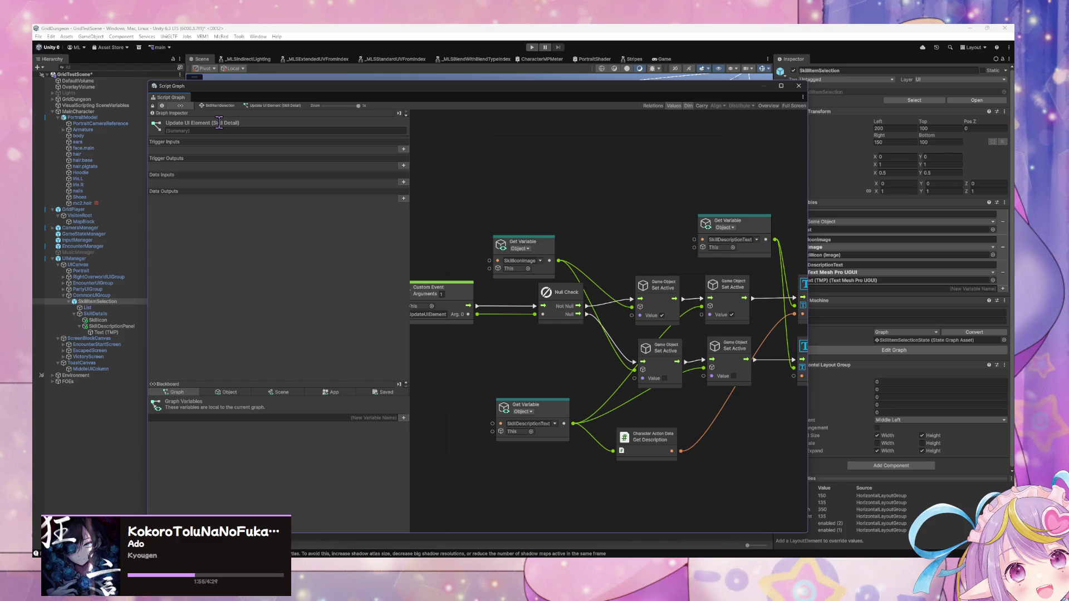
mouse_move(539, 336)
left_mouse_down()
mouse_move(588, 331)
mouse_move(568, 336)
mouse_move(573, 359)
left_mouse_up()
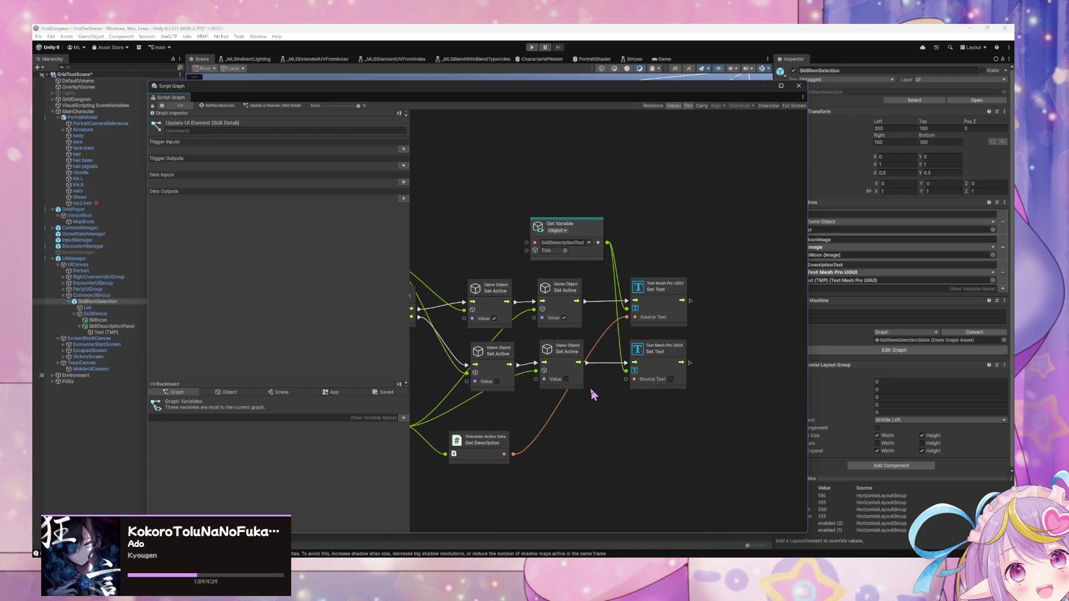
left_click_drag(480, 93, 759, 372)
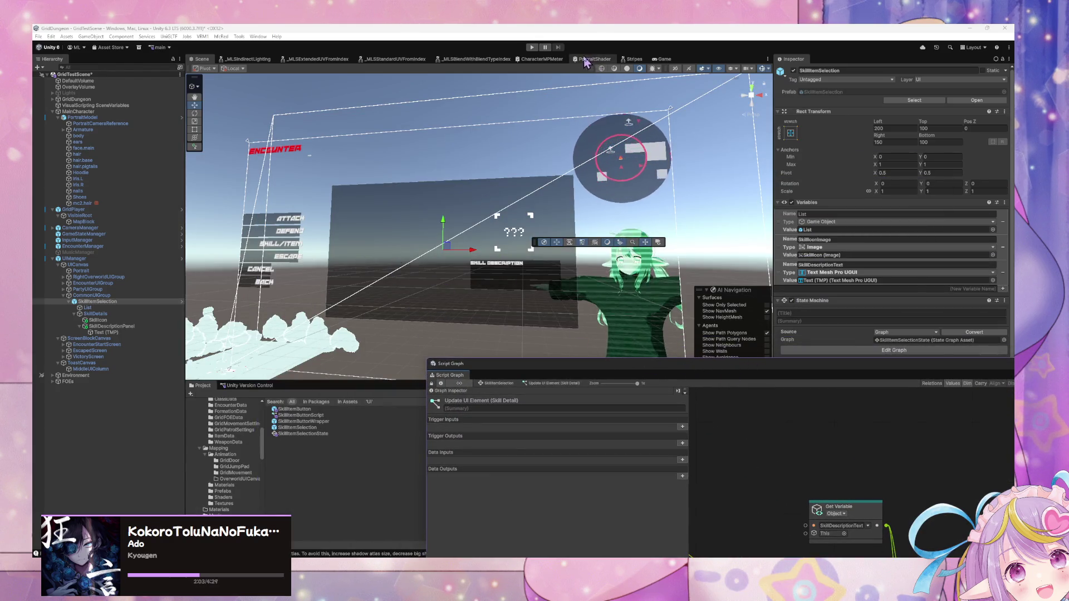
- Enter Play mode, briefly switch to the music player, and return to Unity
left_click(531, 48)
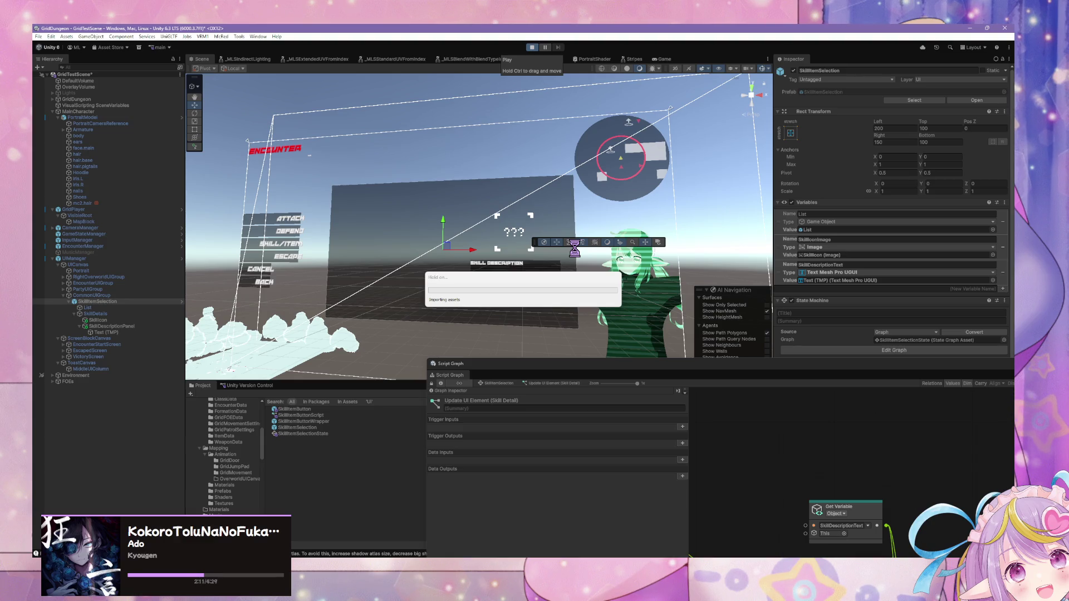
key("alt+Tab")
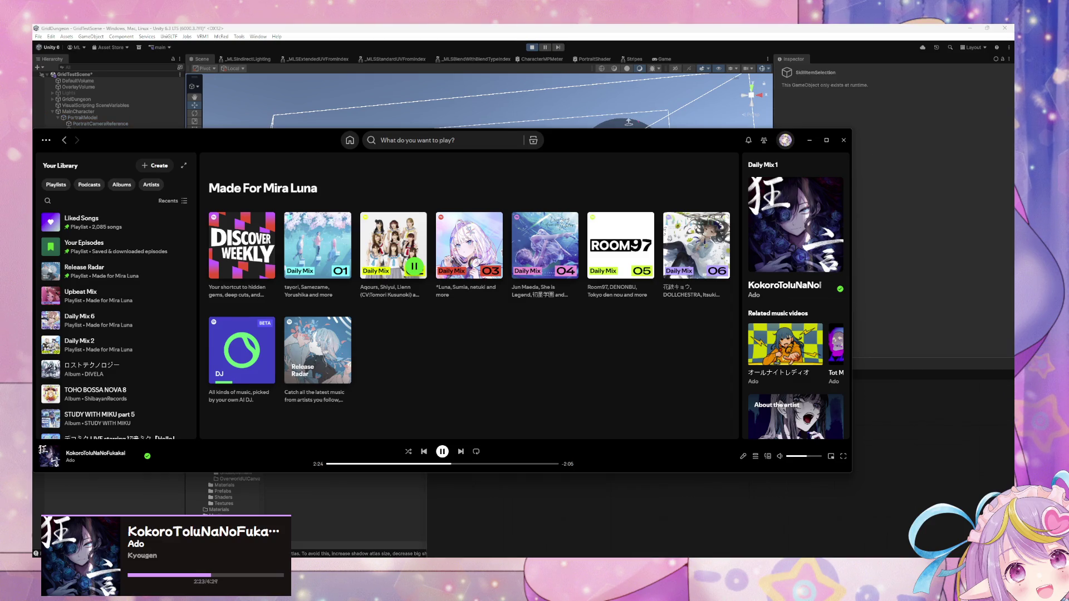
left_click(753, 31)
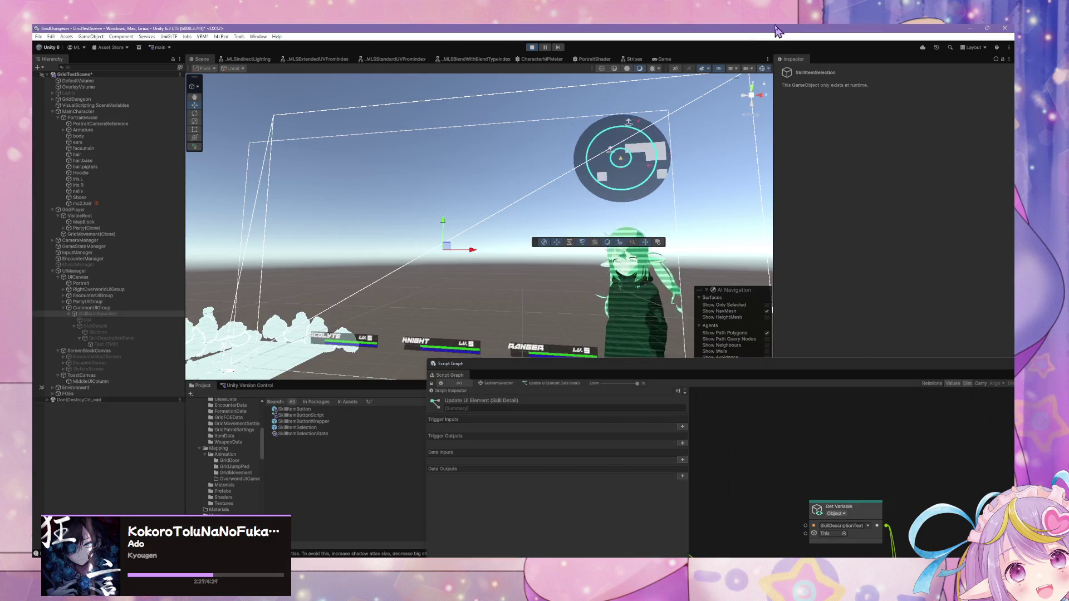
- In the Game view, start a battle, open the skill list, and show the Console
left_click(662, 60)
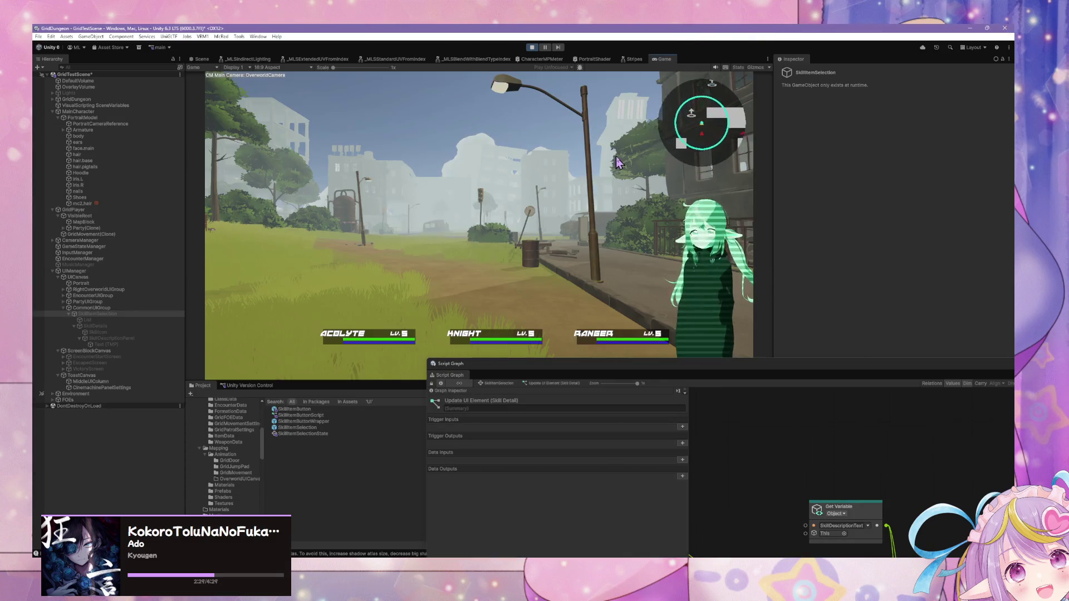
left_click(295, 234)
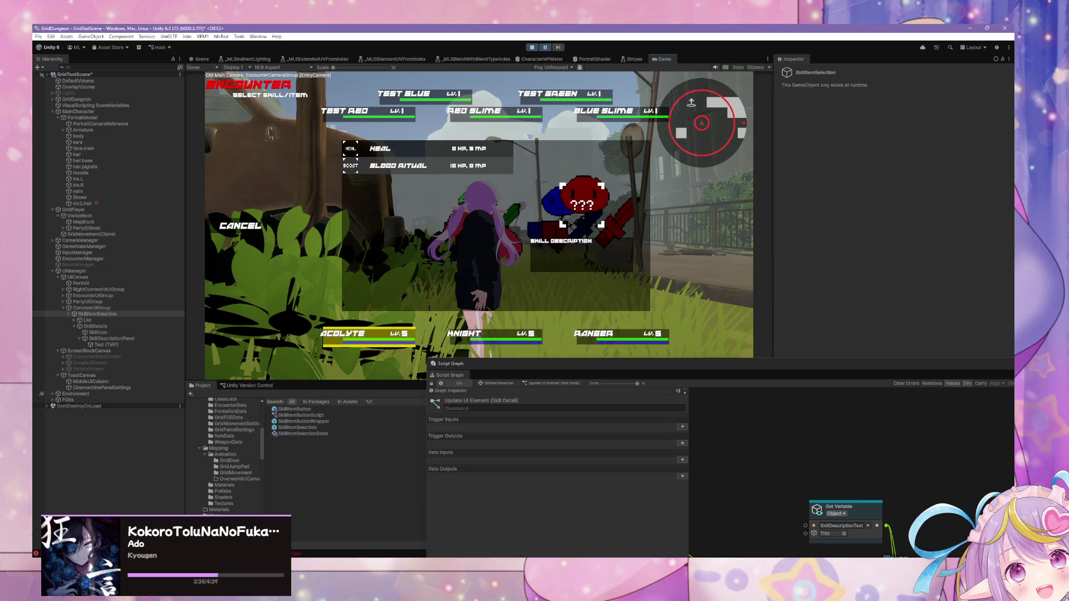
key("ctrl+shift+c")
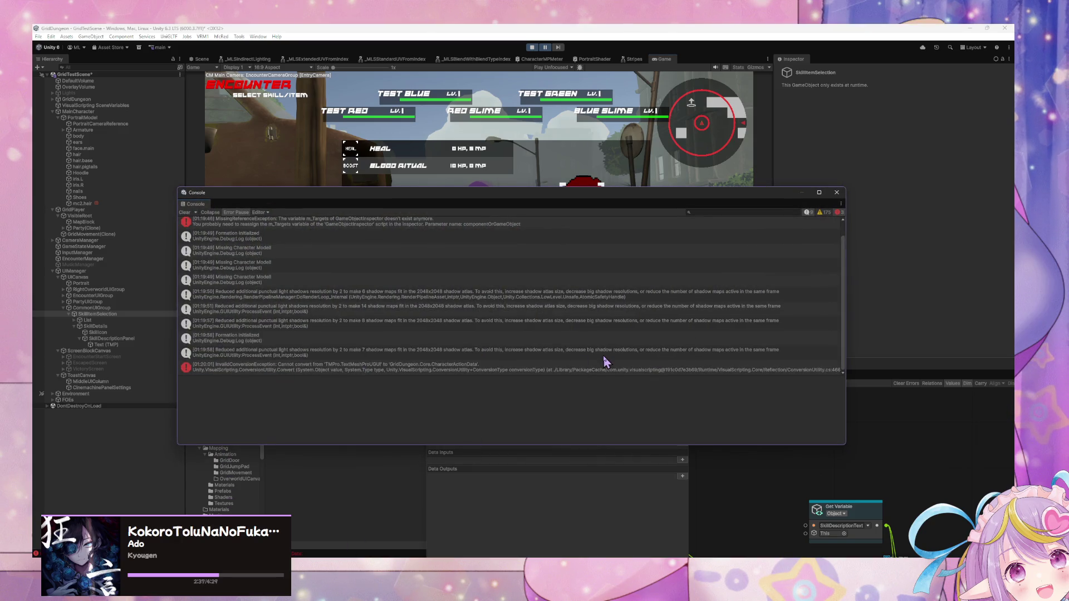
- Read the InvalidConversionException, MissingReferenceException and shadow warning details in the Console
left_click(419, 368)
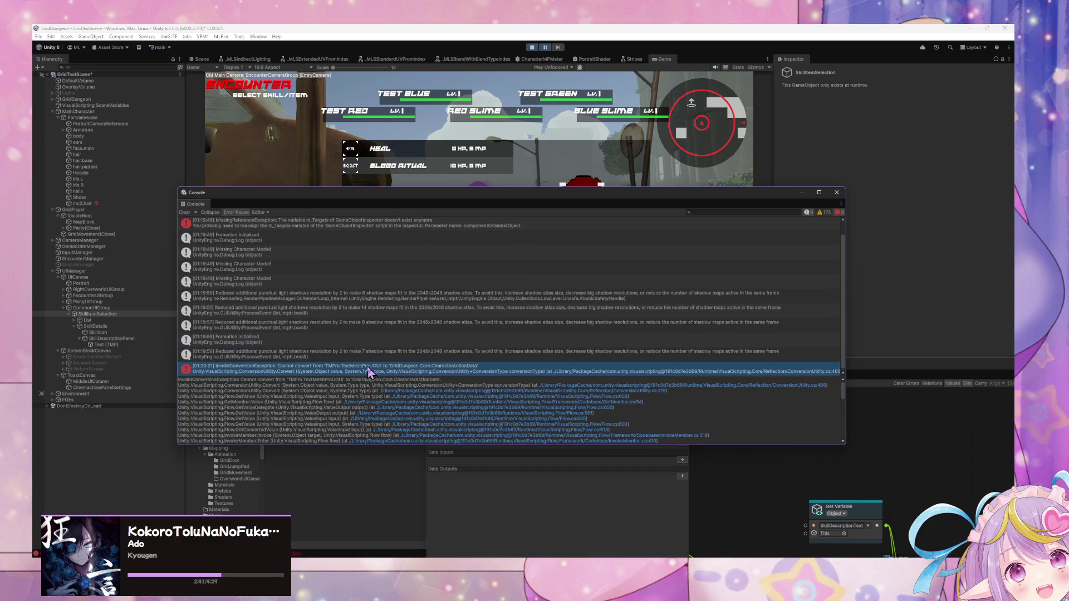
left_click(377, 225)
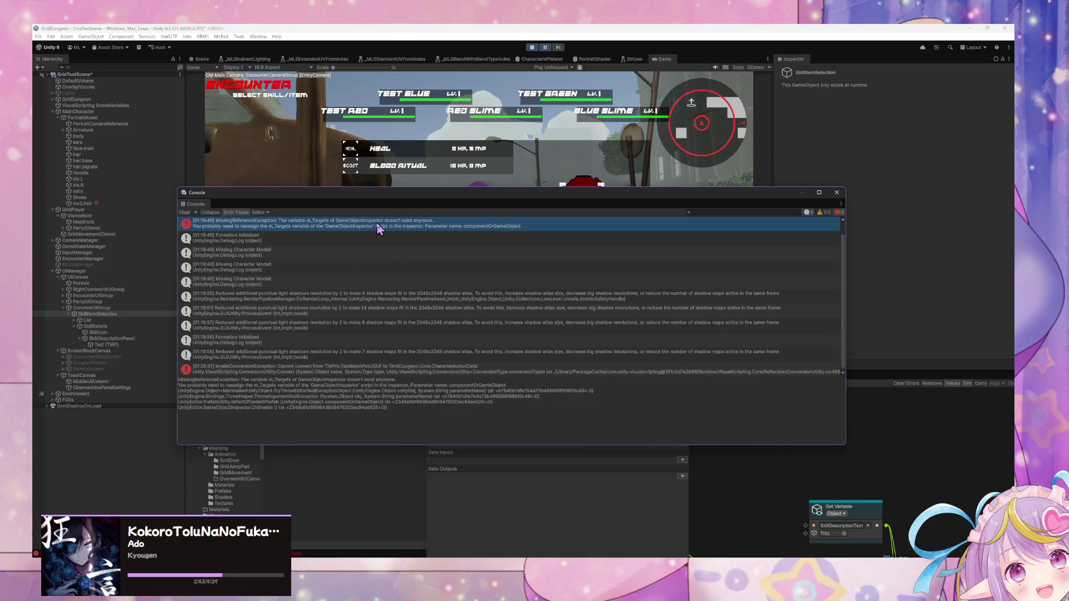
left_click(343, 355)
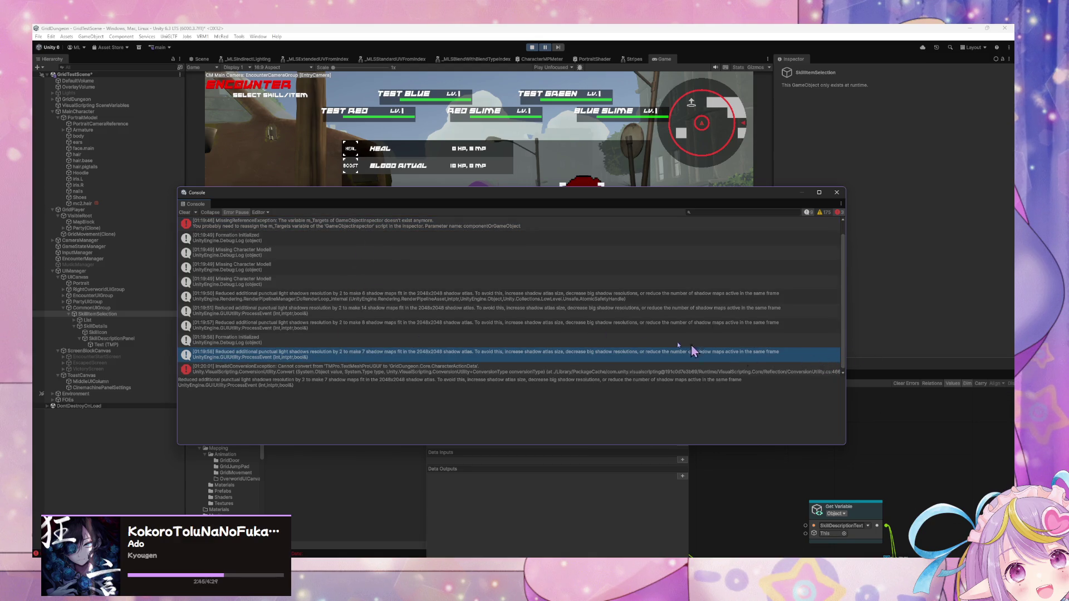
left_click(374, 370)
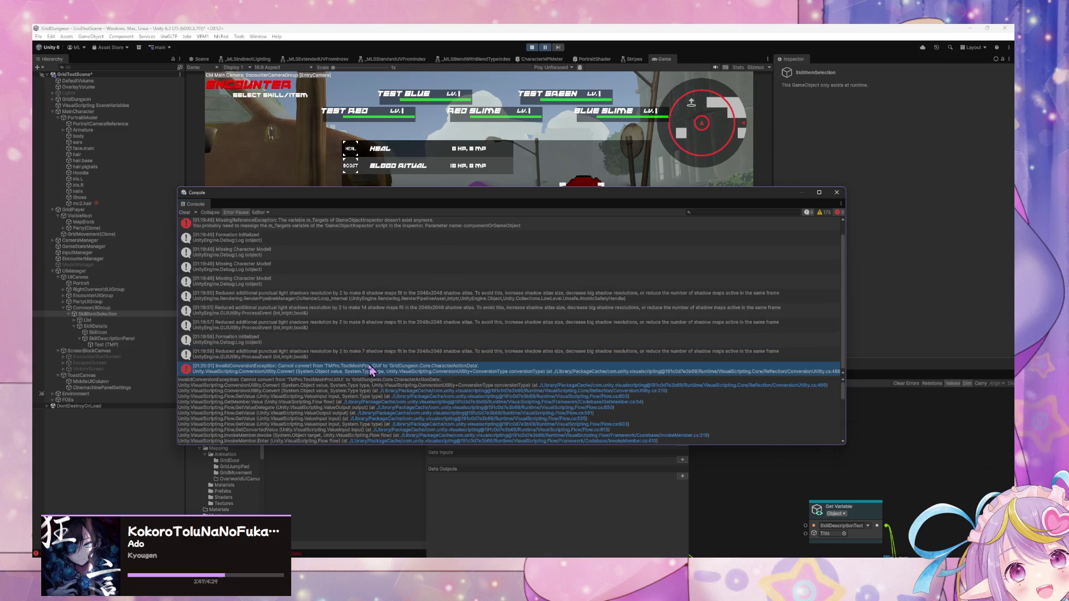
- Wire the Custom Event's Arg.0 into the Get Description node's input
mouse_move(849, 363)
left_mouse_down()
mouse_move(634, 242)
mouse_move(677, 191)
left_mouse_up()
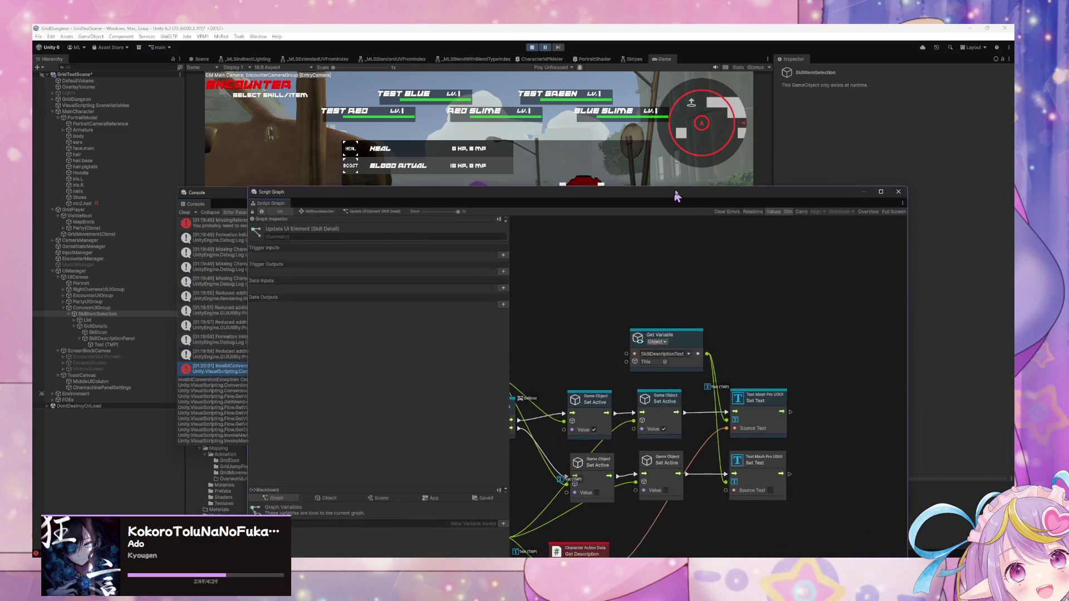
left_click_drag(678, 311, 722, 255)
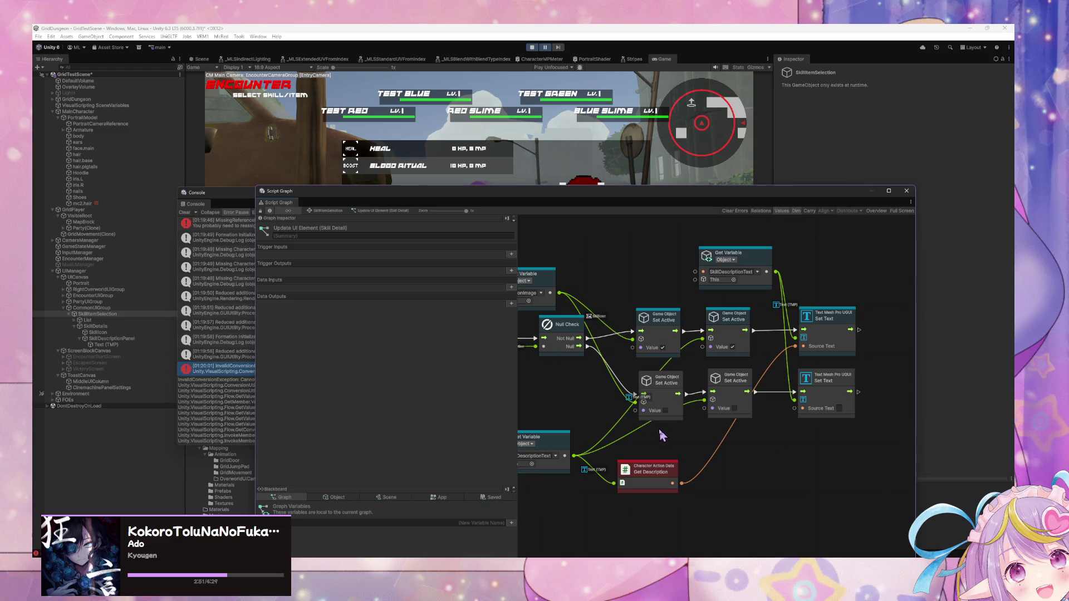
left_click_drag(629, 434, 707, 424)
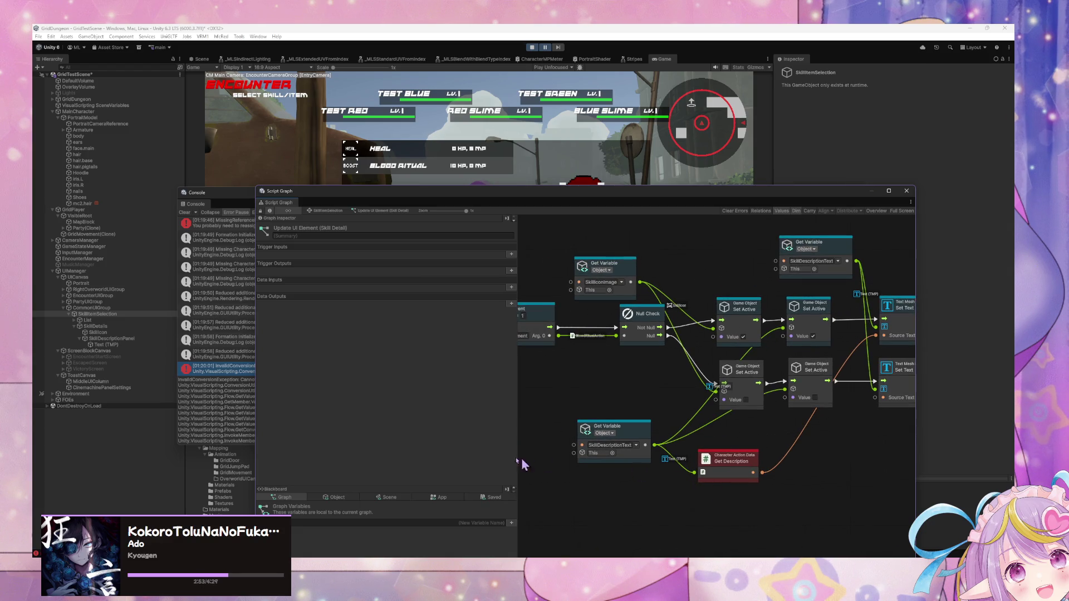
left_click(335, 497)
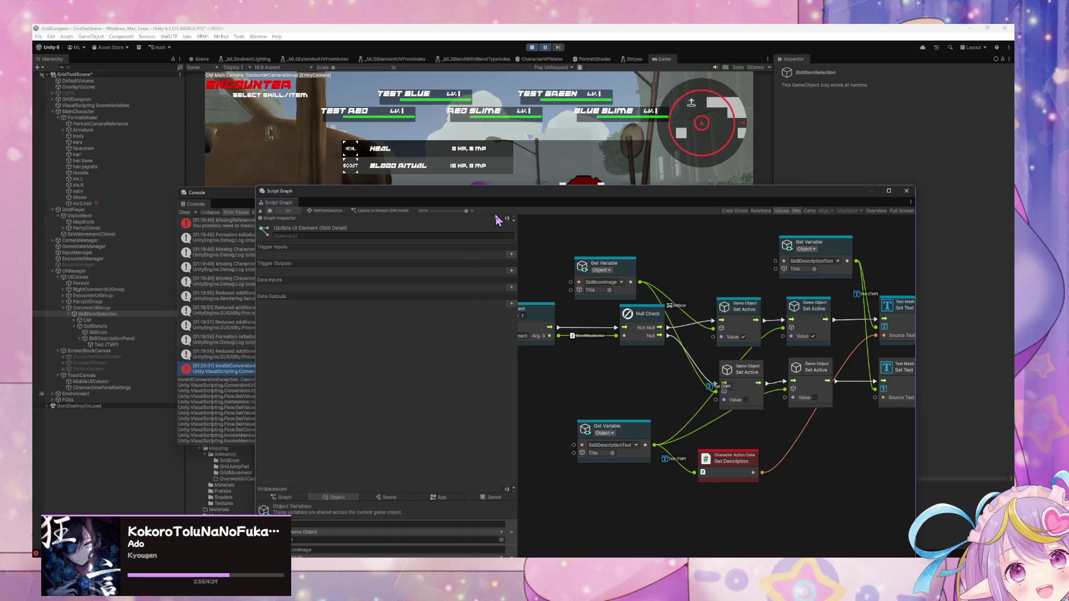
left_click_drag(500, 202, 546, 117)
mouse_move(624, 287)
left_mouse_down()
mouse_move(708, 319)
mouse_move(696, 325)
left_mouse_up()
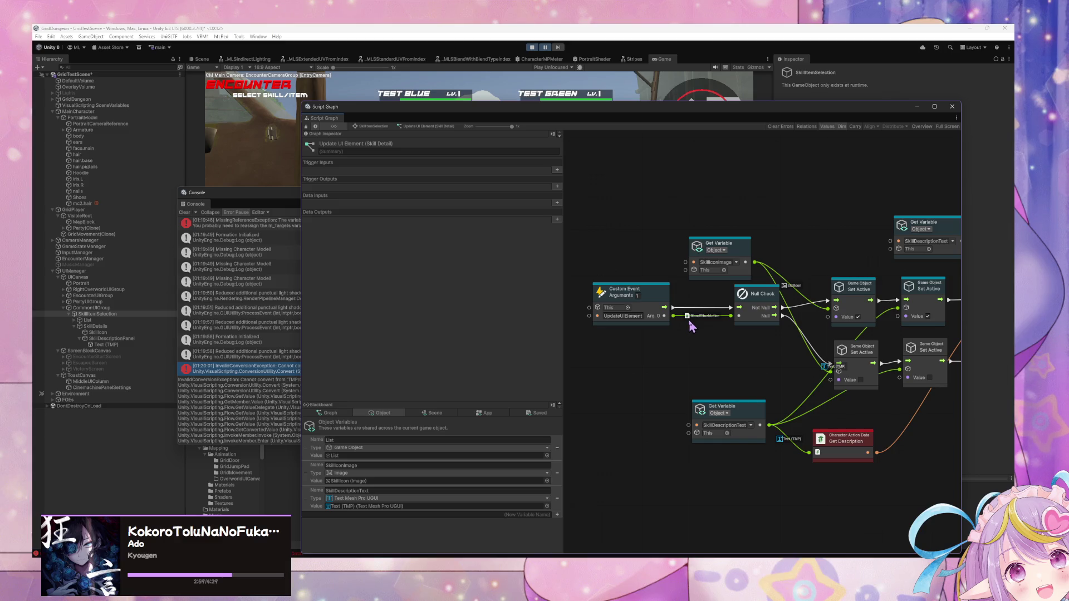
left_click_drag(673, 316, 810, 453)
- Move the graph window below the Console and the Console off the Game view
left_click(547, 53)
left_click_drag(537, 102, 589, 277)
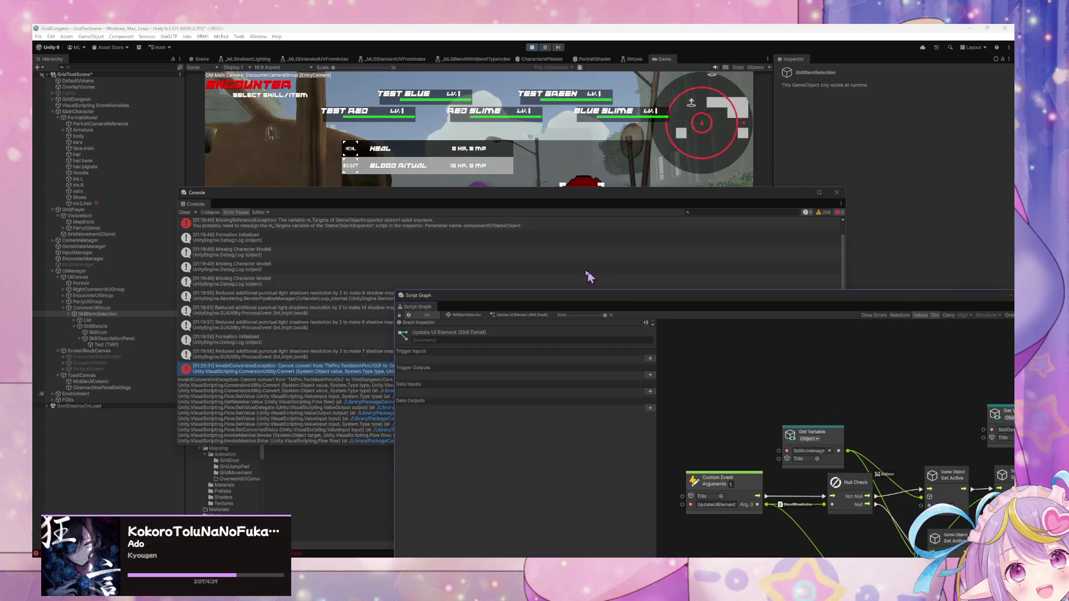
left_click_drag(528, 204, 719, 353)
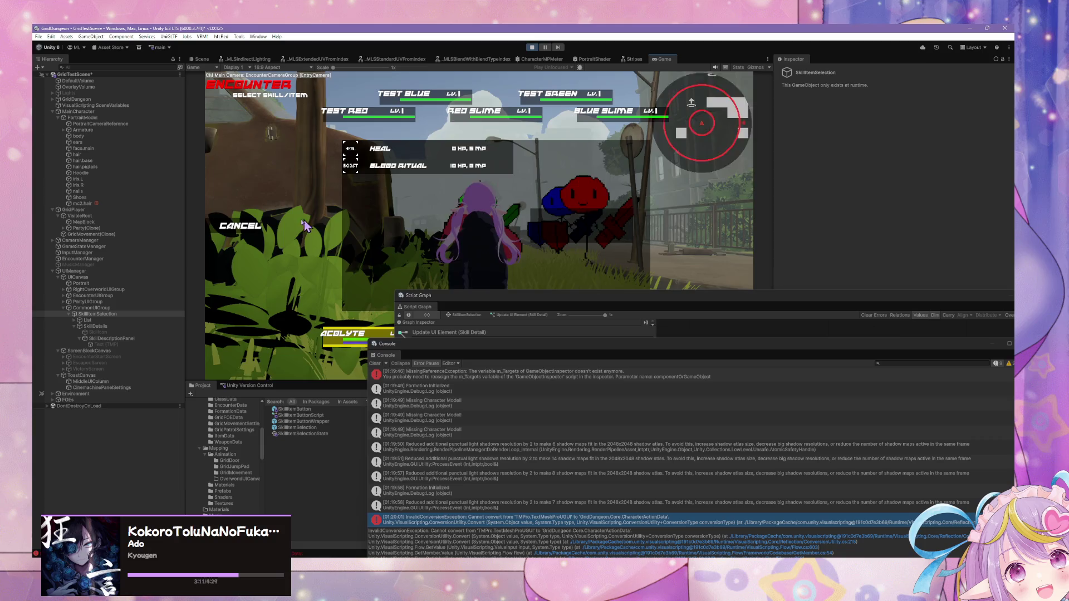
- Escape the battle, open the skill list in a new one, and float the skill-detail graph
left_click(280, 235)
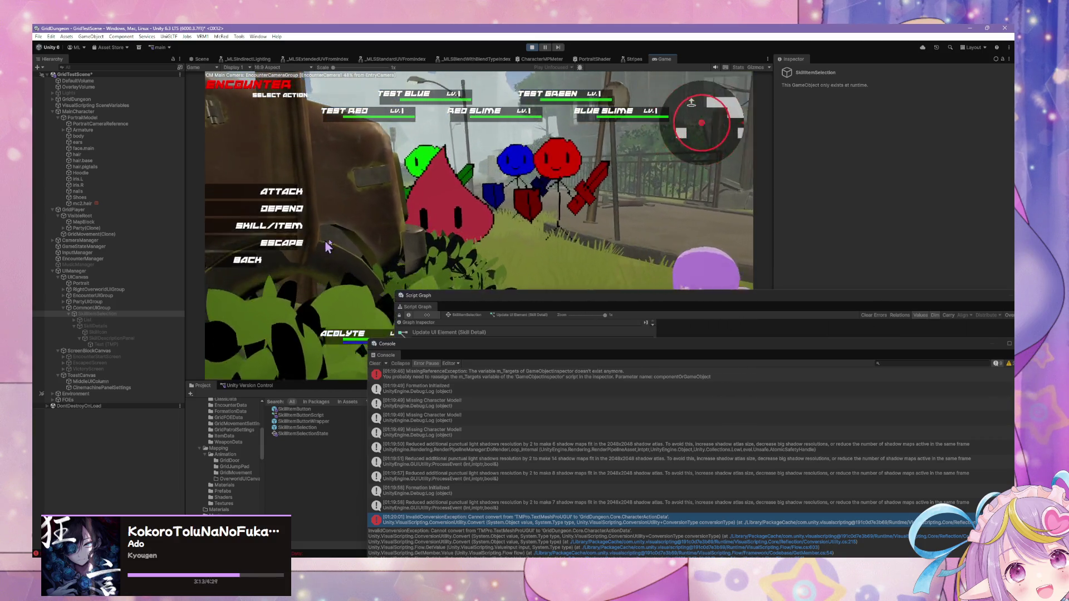
left_click(281, 242)
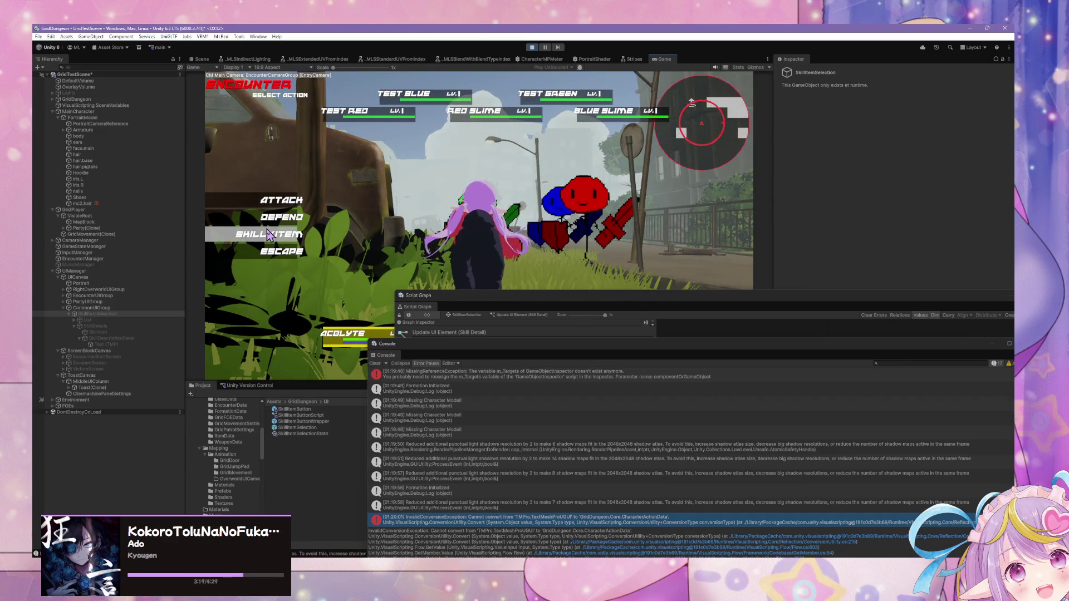
left_click(280, 223)
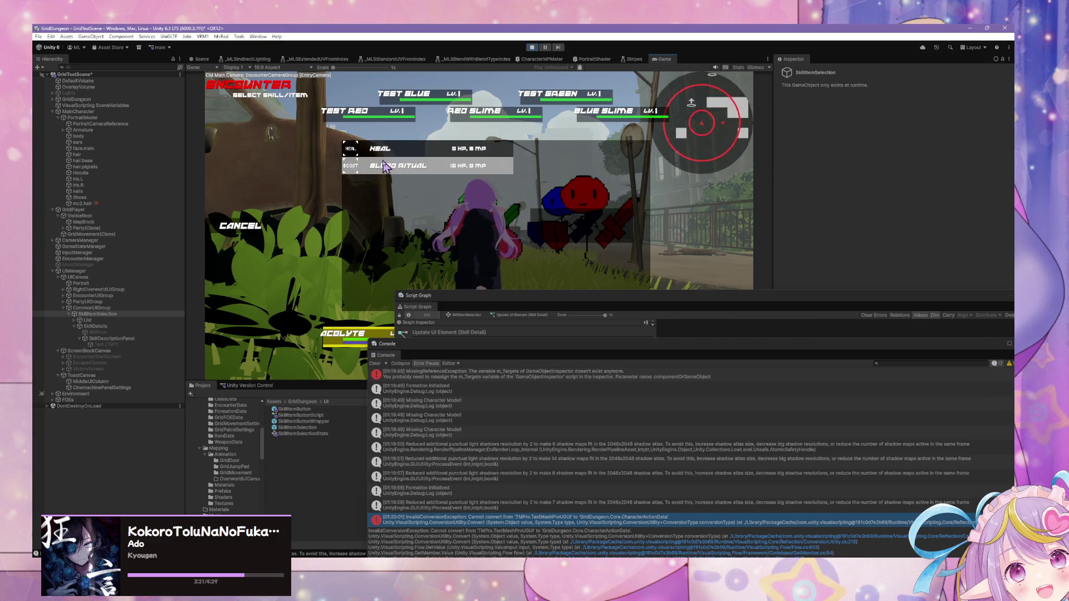
mouse_move(636, 295)
left_mouse_down()
mouse_move(513, 131)
mouse_move(393, 143)
mouse_move(307, 137)
left_mouse_up()
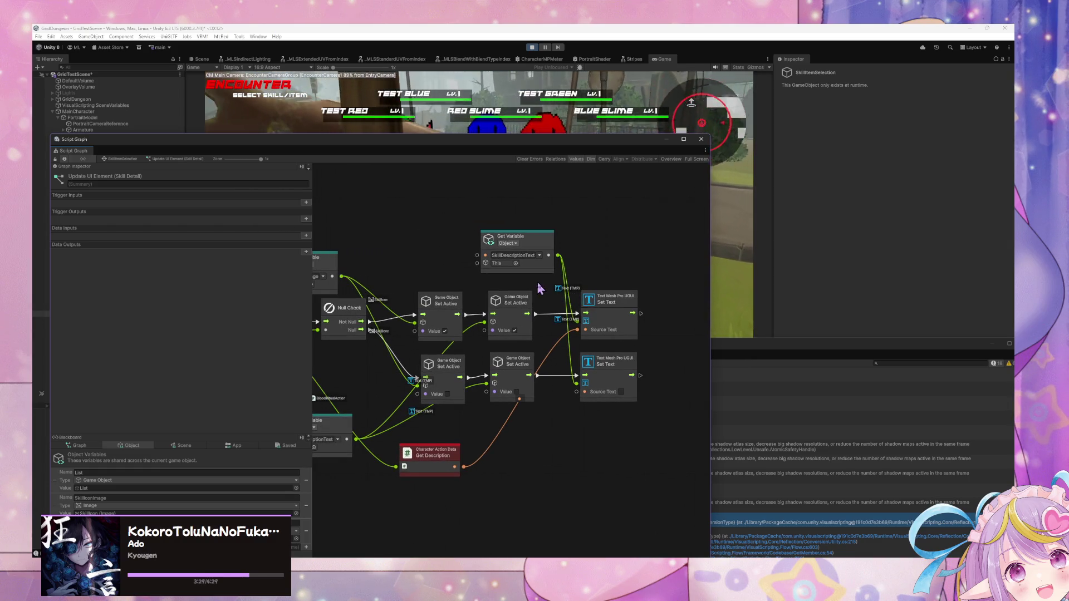
- Move the graph window off the game and return to the in-game skill list
left_click_drag(589, 295, 581, 294)
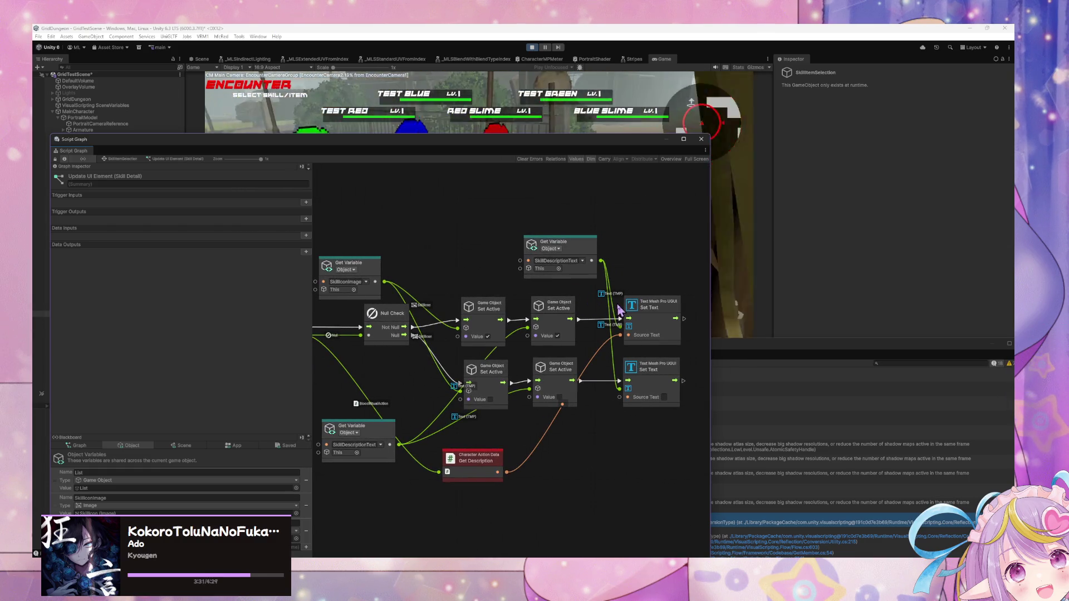
left_click_drag(462, 145, 728, 358)
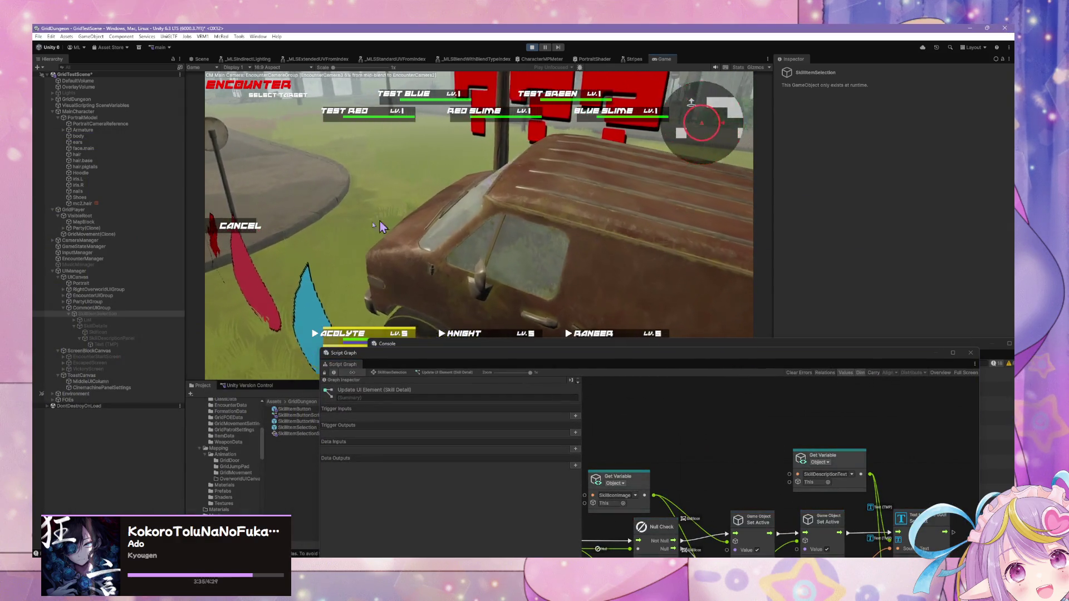
left_click(250, 231)
left_click(300, 231)
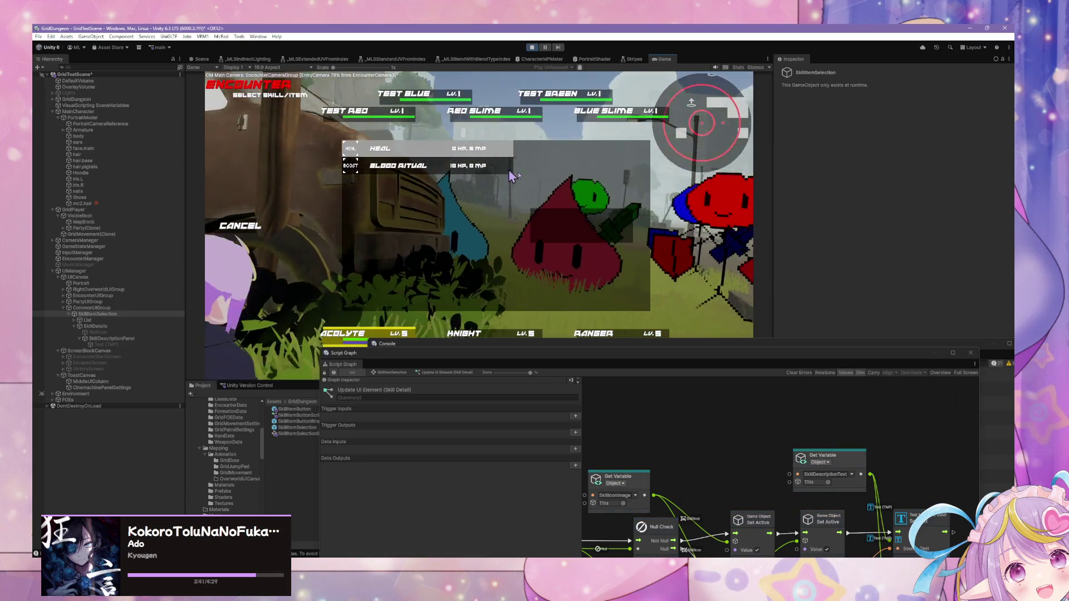
- Clear all Console messages and close the Console
mouse_move(732, 344)
left_mouse_down()
mouse_move(732, 318)
mouse_move(633, 236)
mouse_move(726, 296)
left_mouse_up()
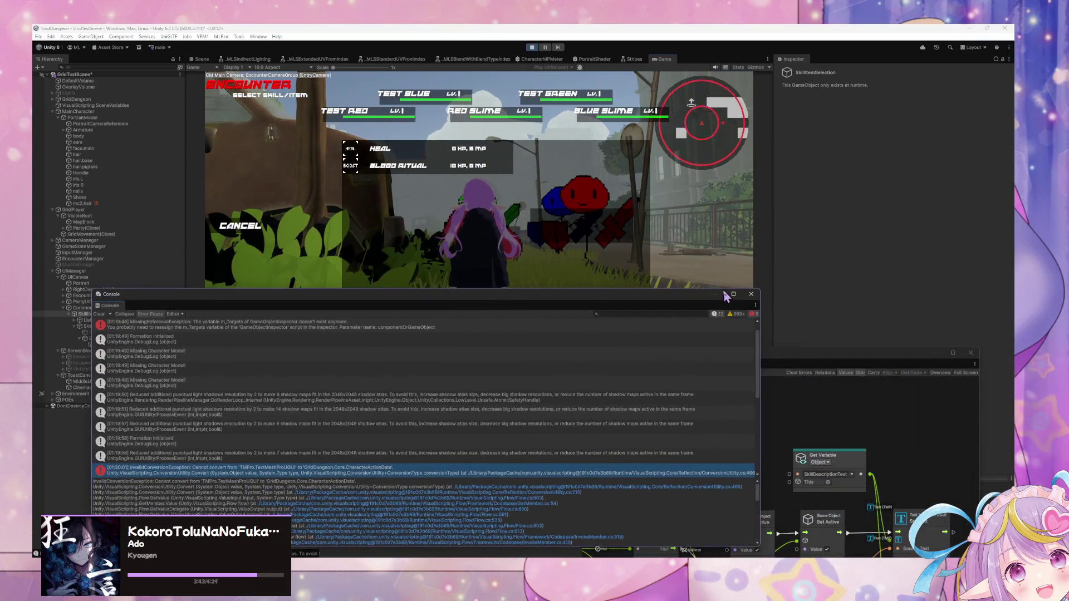
left_click(100, 314)
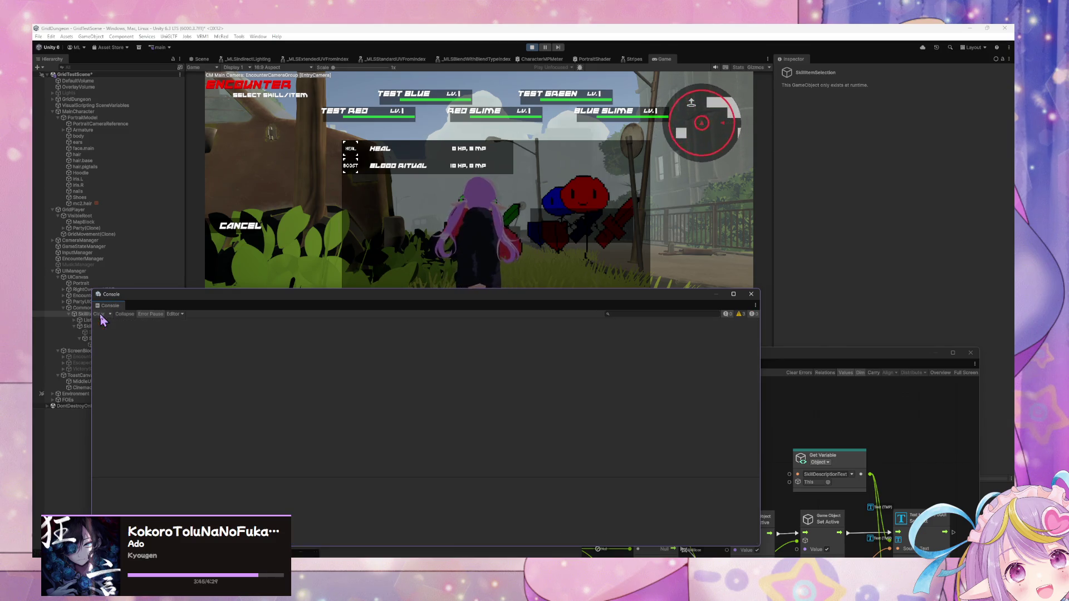
left_click(751, 295)
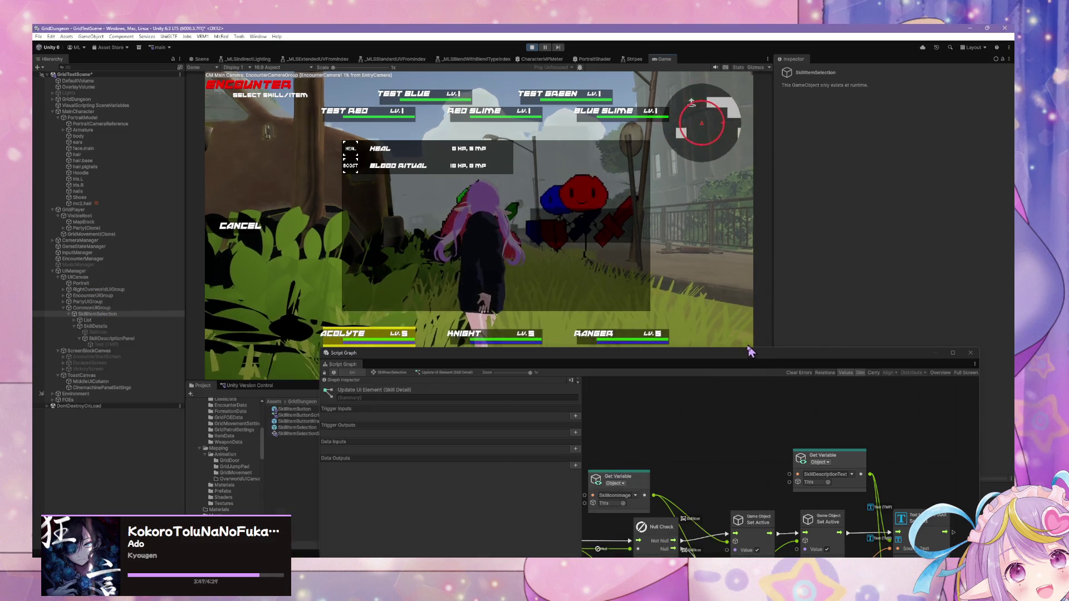
- Reposition the SkillDescriptionText variable and Get Description nodes, then move the graph lower right
left_click_drag(749, 363, 678, 247)
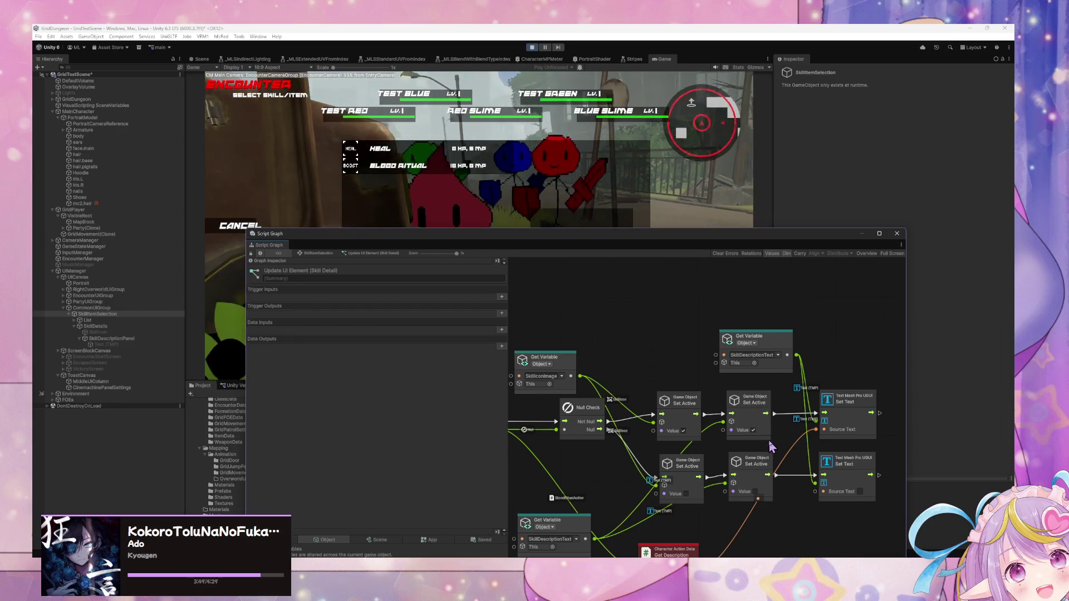
scroll(774, 446, "down", 3)
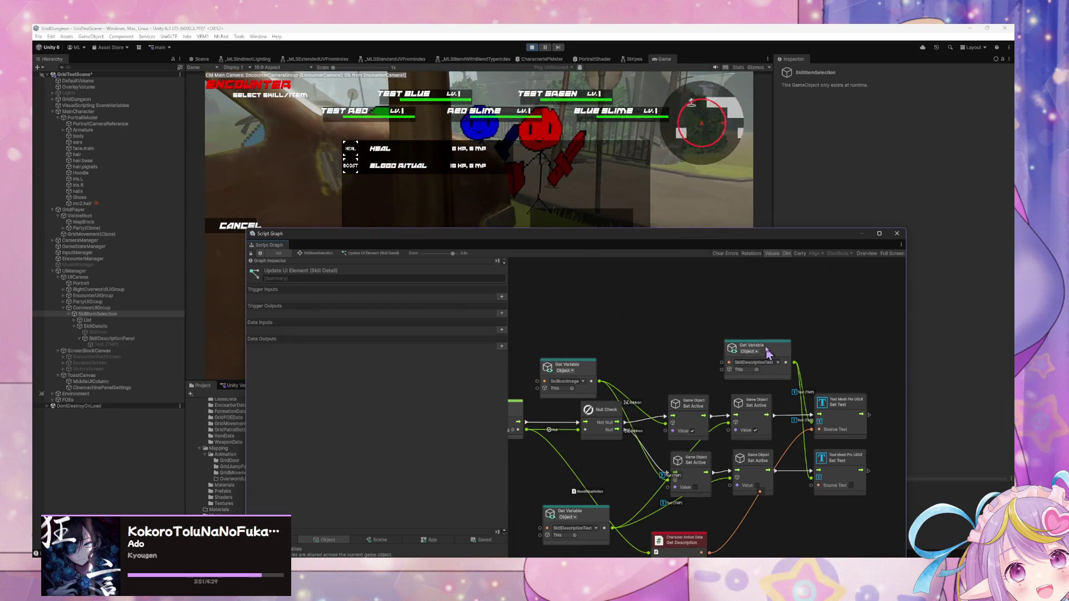
scroll(779, 369, "up", 2)
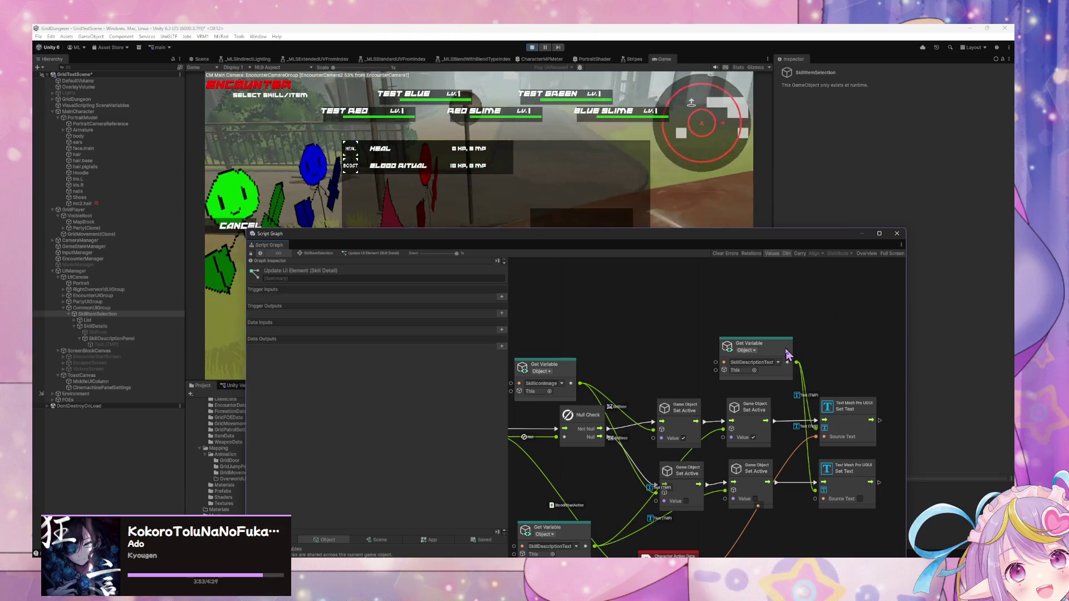
left_click_drag(788, 354, 751, 335)
left_click_drag(746, 425, 780, 330)
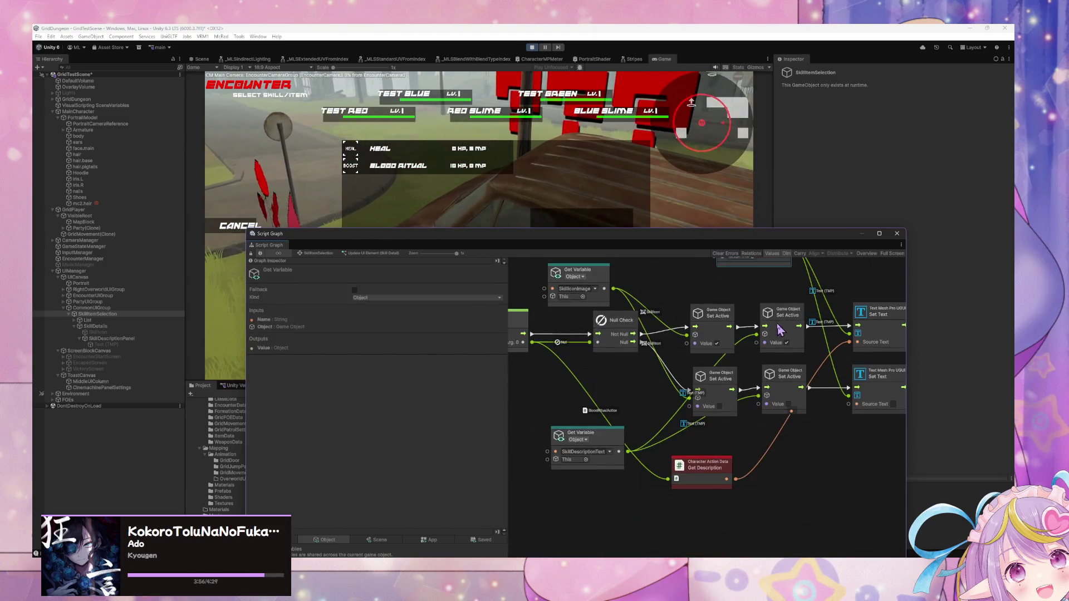
left_click_drag(724, 469, 747, 455)
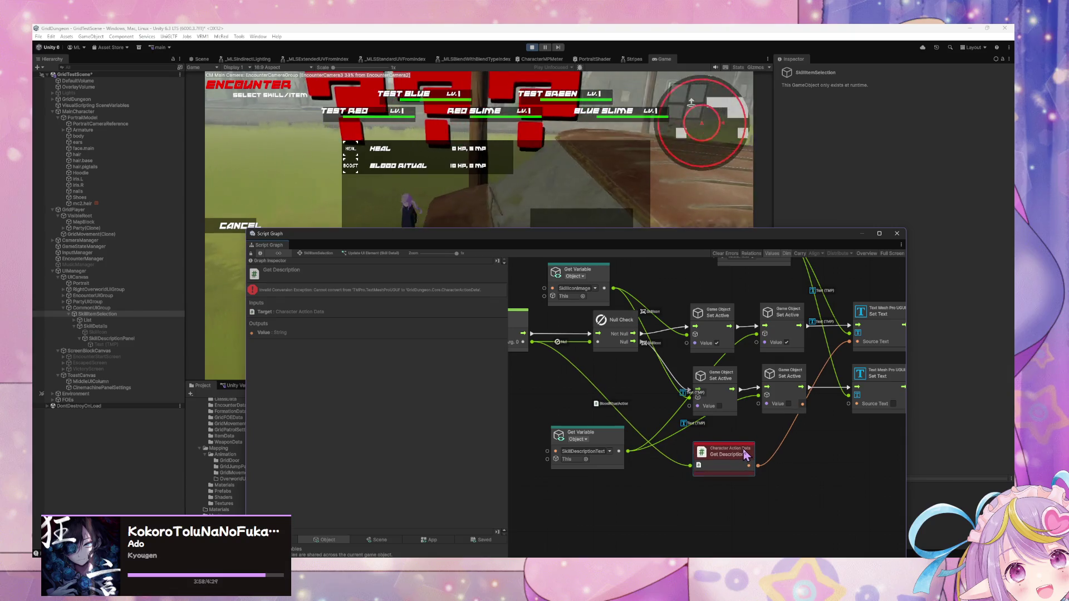
left_click_drag(520, 236, 757, 320)
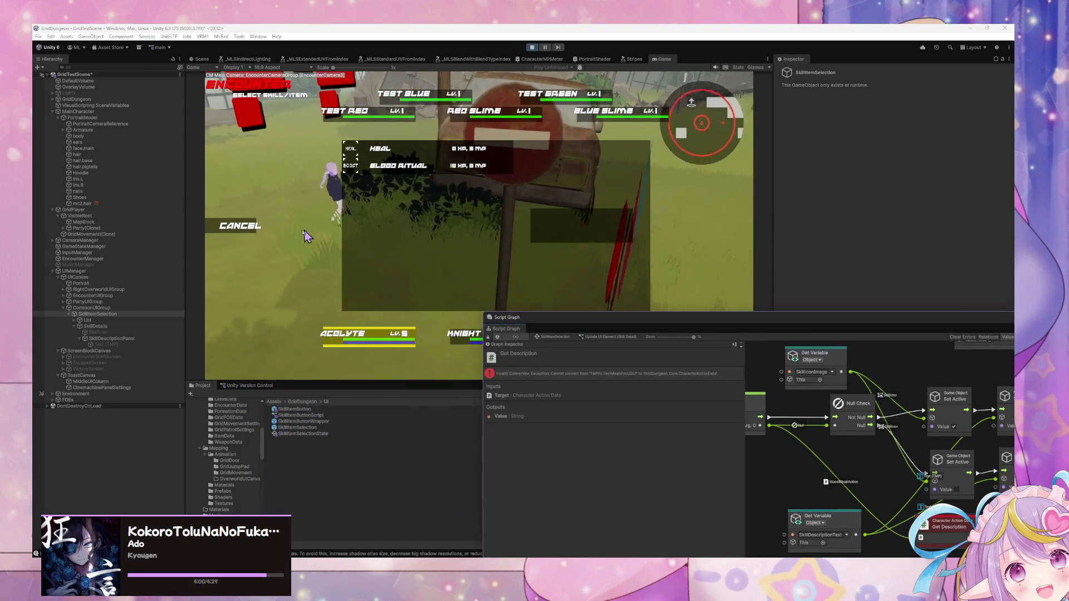
- Reopen Skill/Item with the keyboard and highlight Provoke in the Pierce, Provoke, Linesweep list
key("Escape")
key("Return")
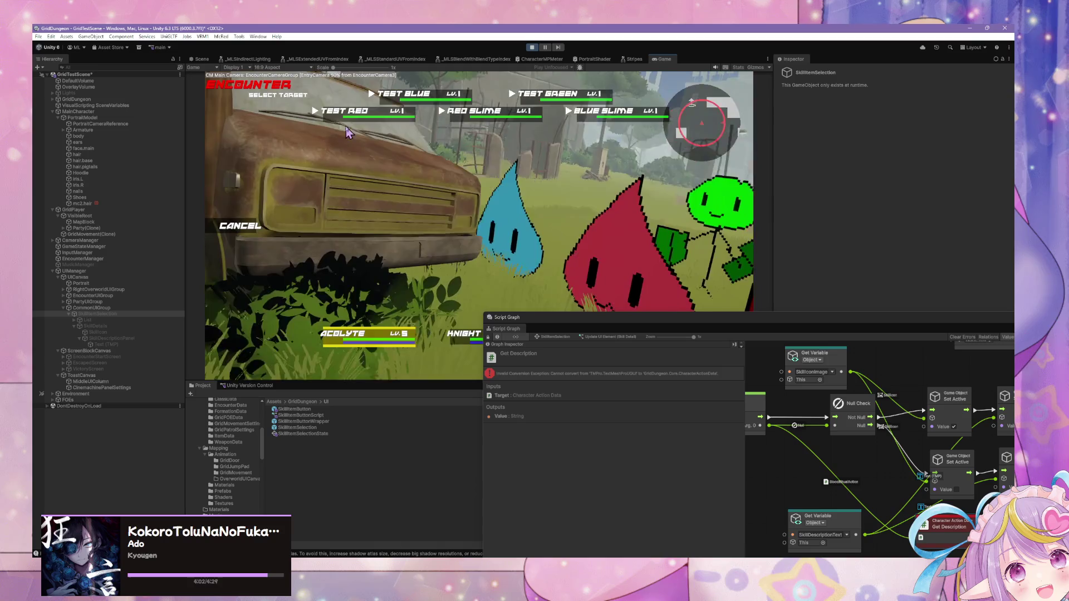
key("Escape")
key("Return")
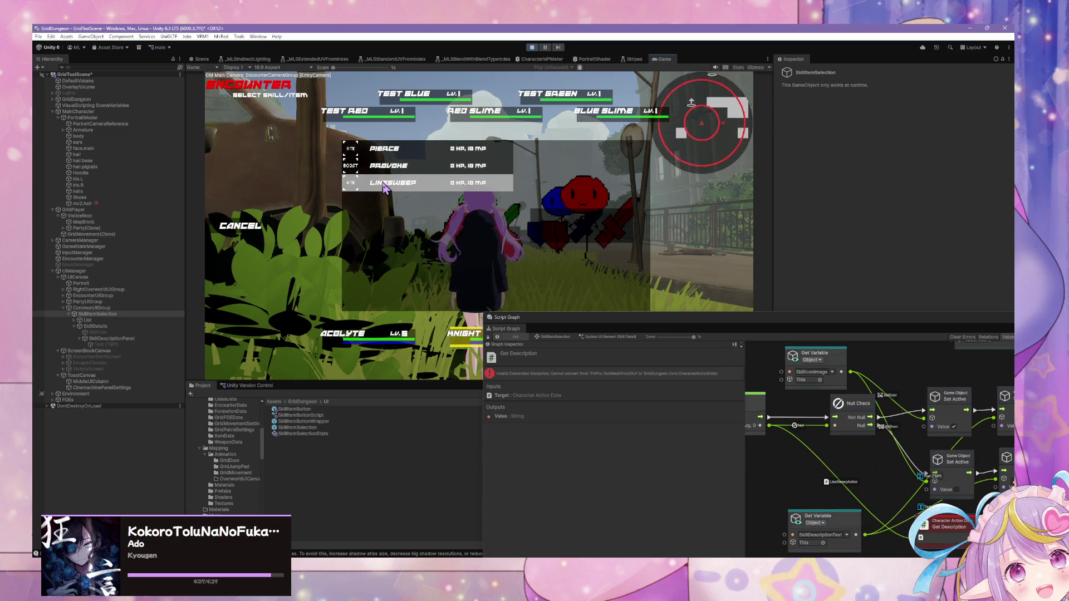
key("Up")
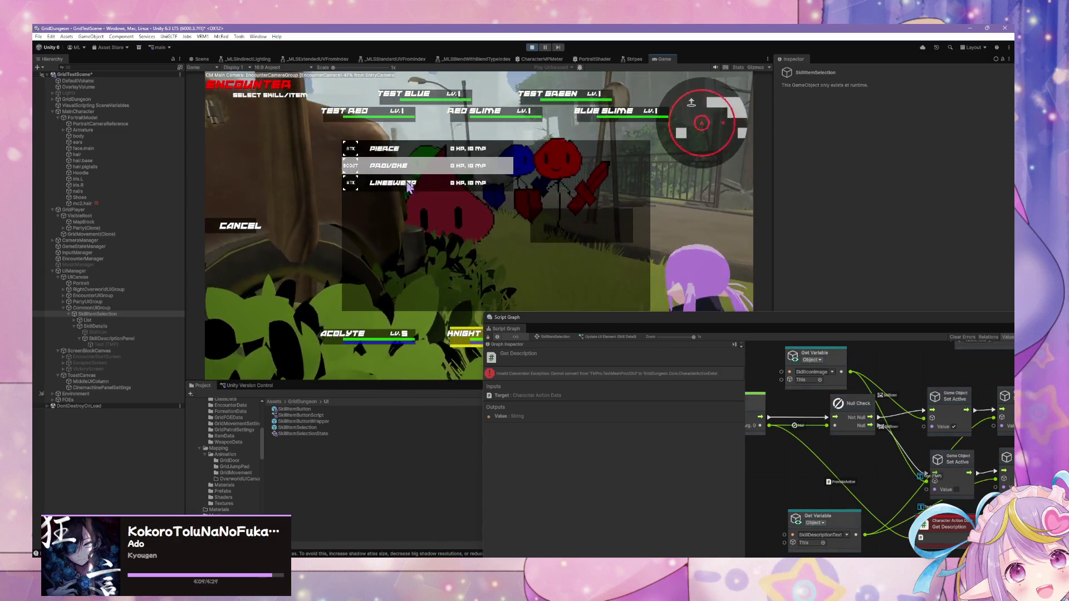
- Undock the graph, shift the Set Text, Get Description and Set Active nodes, and toggle Provoke/Linesweep
mouse_move(504, 317)
left_mouse_down()
mouse_move(510, 279)
mouse_move(471, 271)
left_mouse_up()
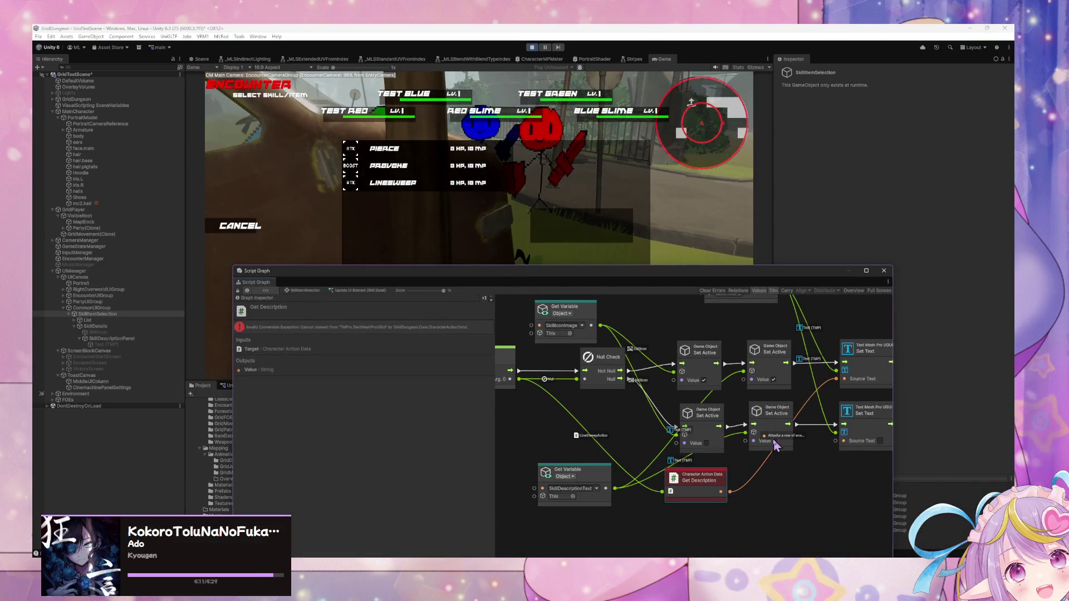
left_click_drag(865, 413, 876, 421)
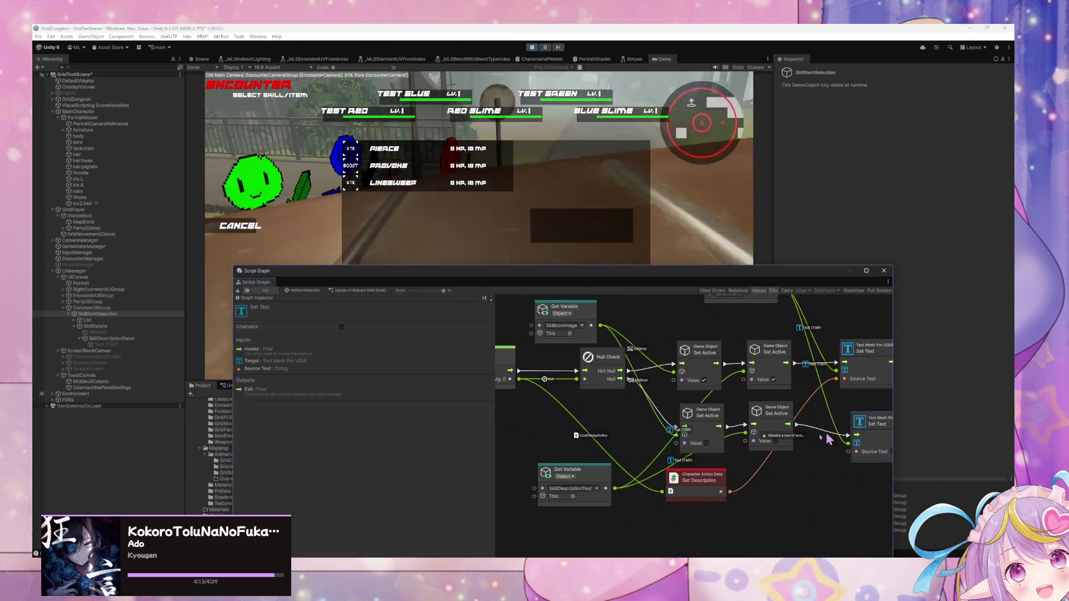
left_click_drag(713, 481, 721, 492)
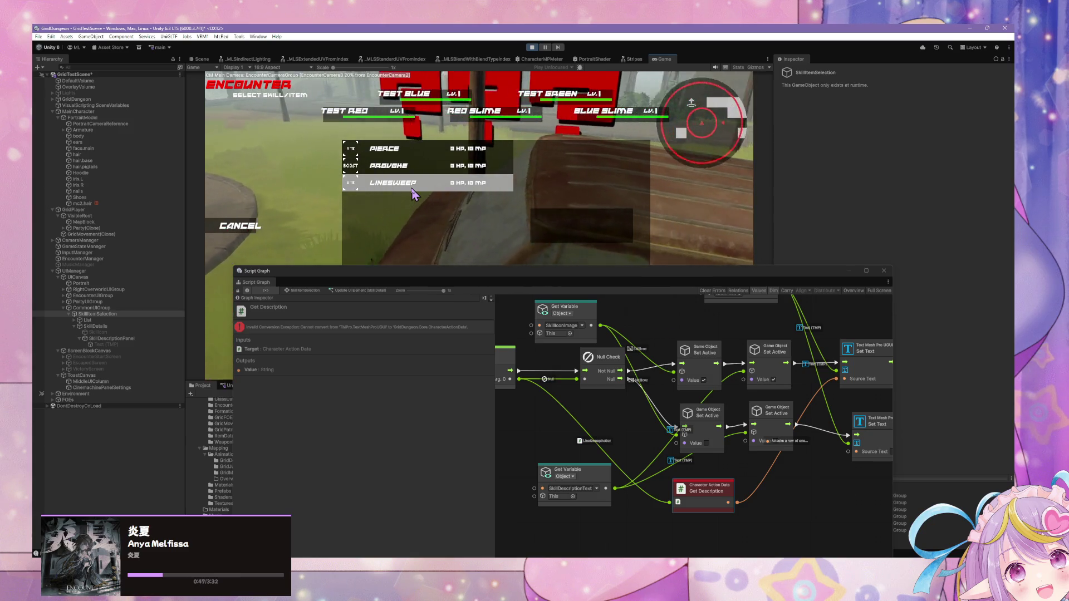
key("Up")
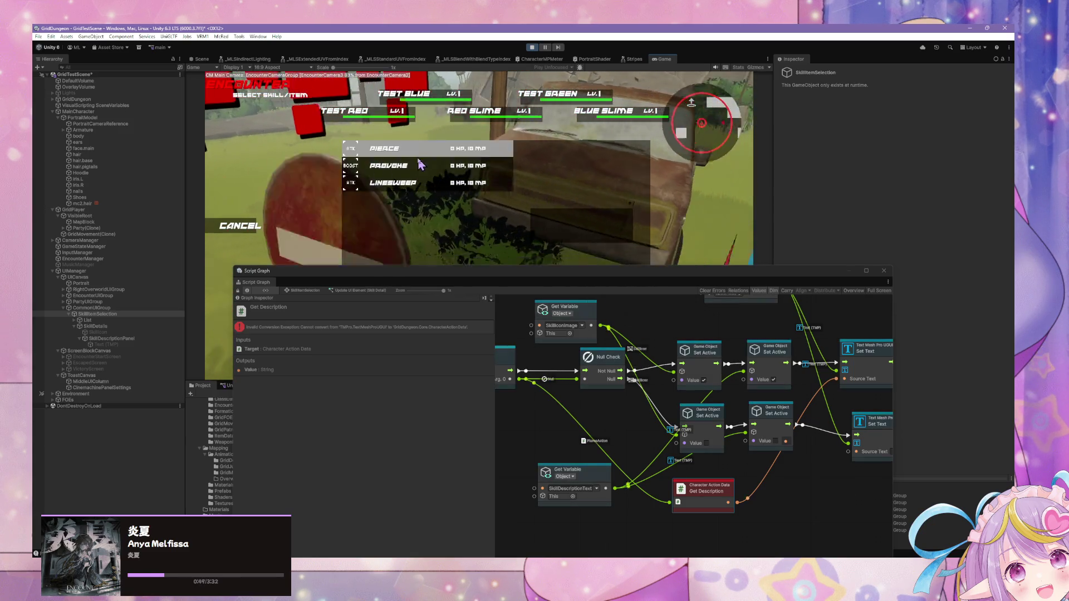
key("Down")
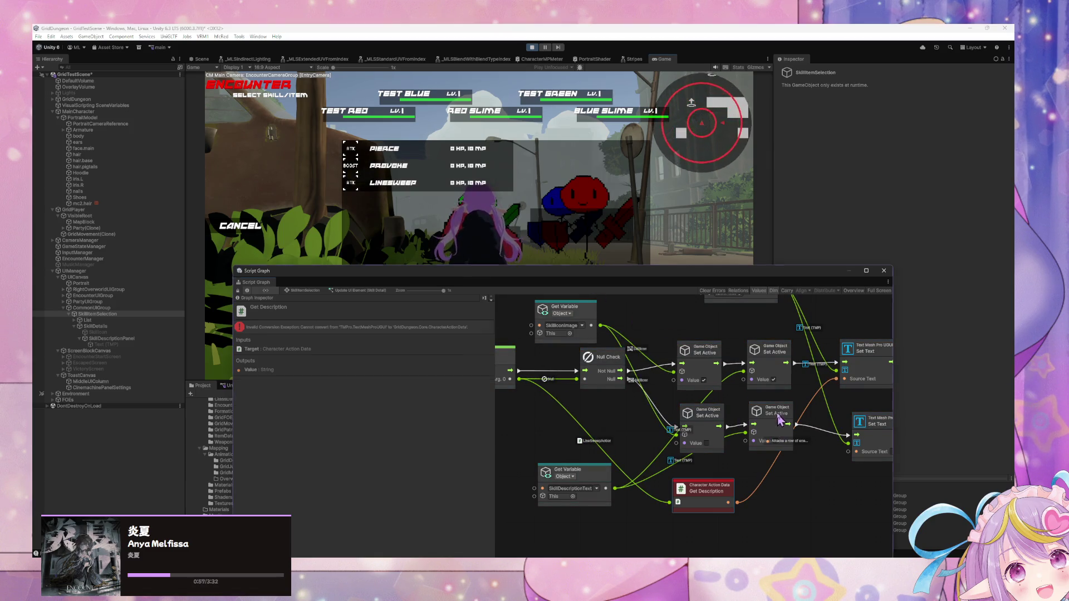
mouse_move(786, 420)
left_mouse_down()
mouse_move(817, 495)
mouse_move(780, 409)
left_mouse_up()
- Set the lower Set Active node's Value to true, inspect Text (TMP), and rearrange both Set Active nodes
left_click(707, 443)
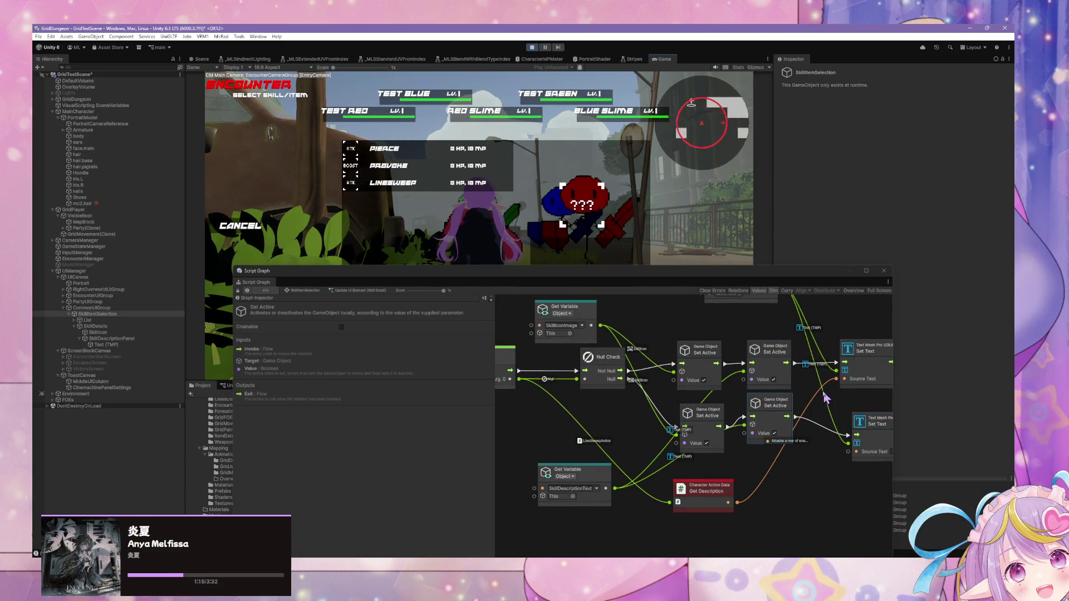
left_click(121, 345)
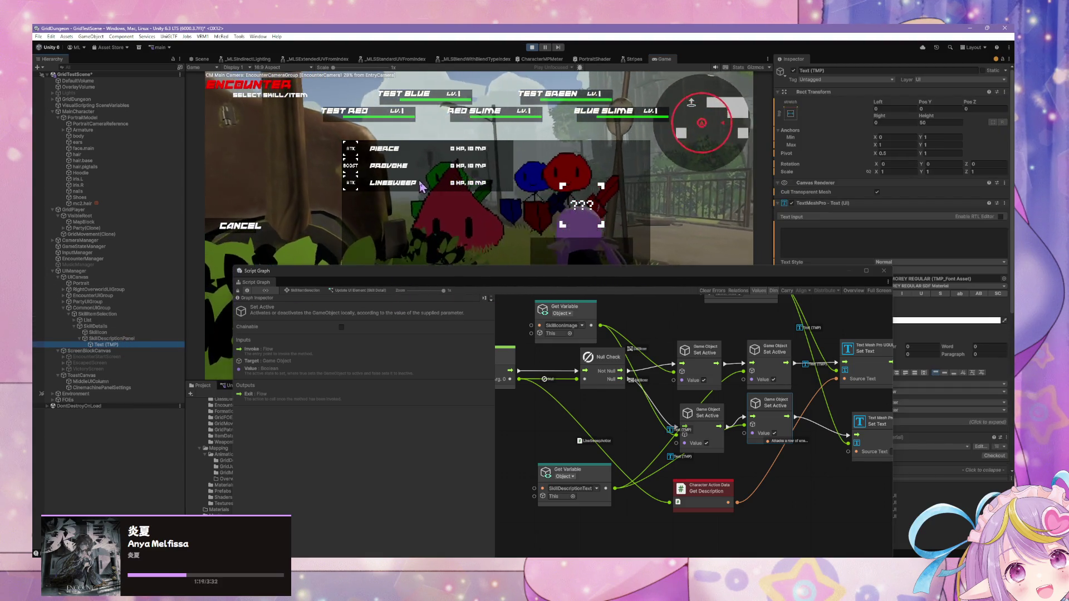
left_click(421, 186)
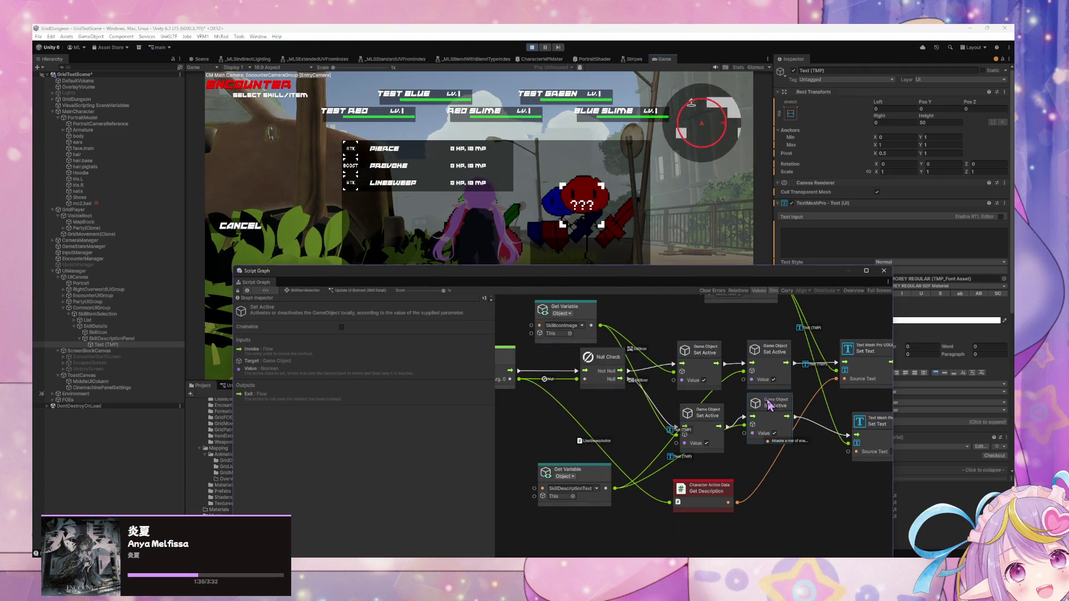
mouse_move(767, 402)
left_mouse_down()
mouse_move(773, 415)
mouse_move(719, 415)
left_mouse_up()
- Delete the Null Check's Null wire, retest Linesweep in game, and shrink the graph window
right_click(629, 381)
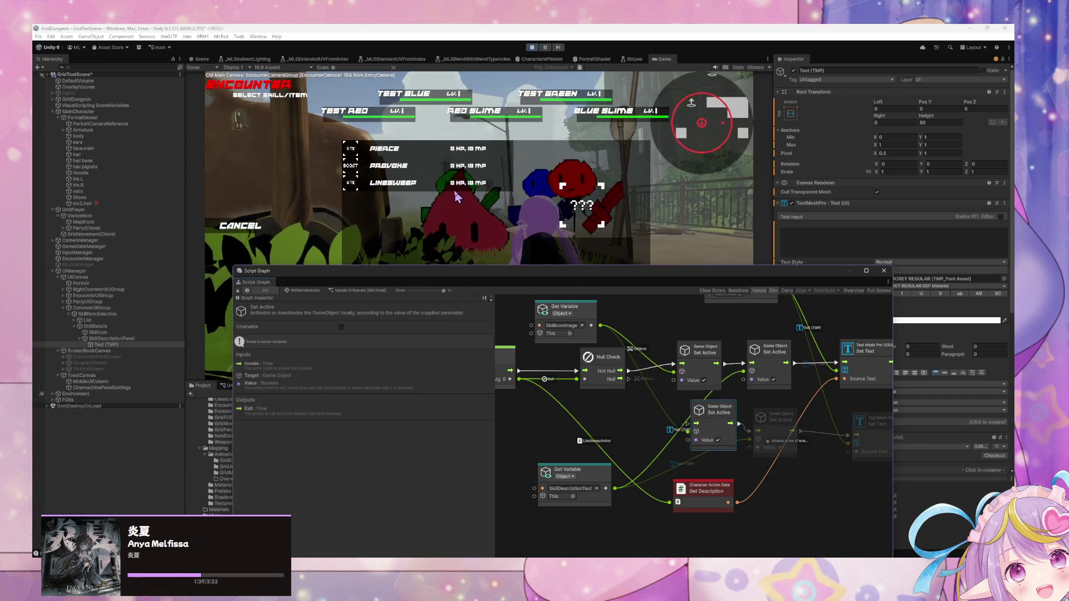
left_click(454, 191)
left_click(241, 227)
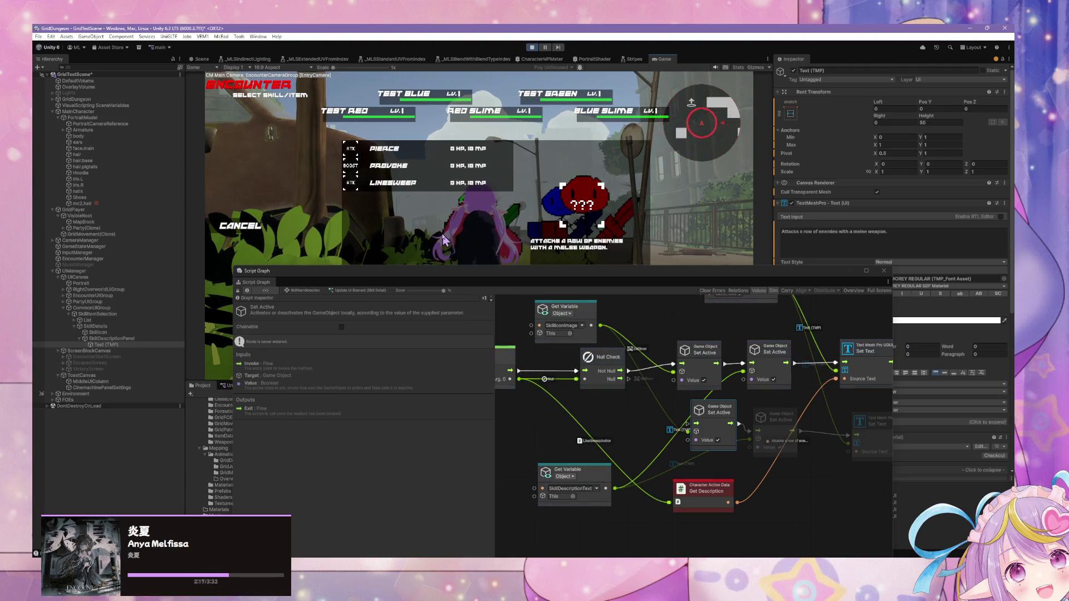
left_click_drag(466, 267, 485, 372)
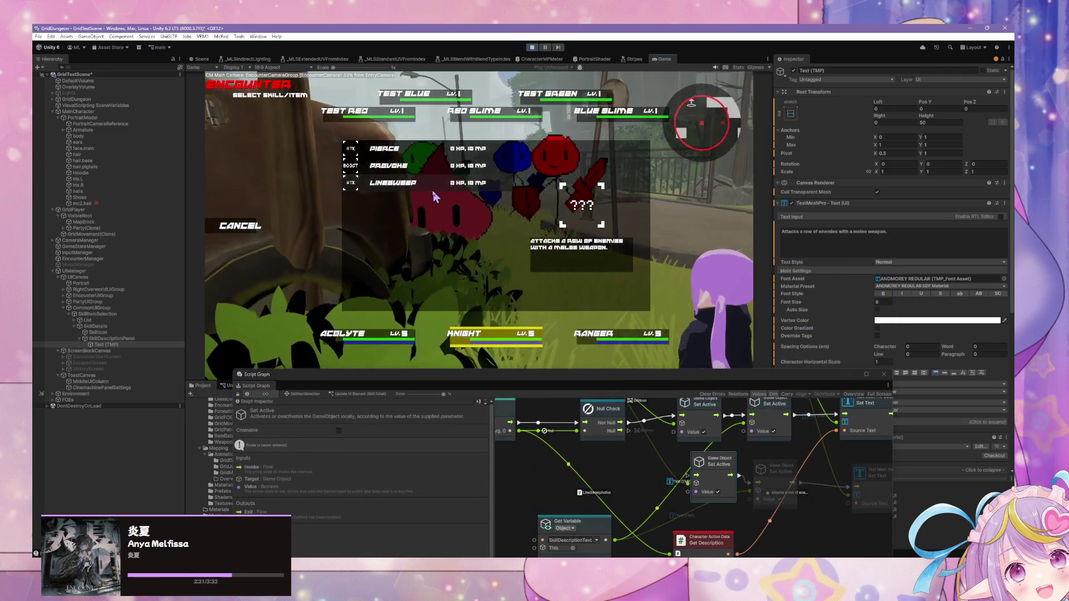
- Use Linesweep on Test Red, then bring up the Ranger's Lineshot and Cloak skill list
left_click(432, 189)
left_click(325, 128)
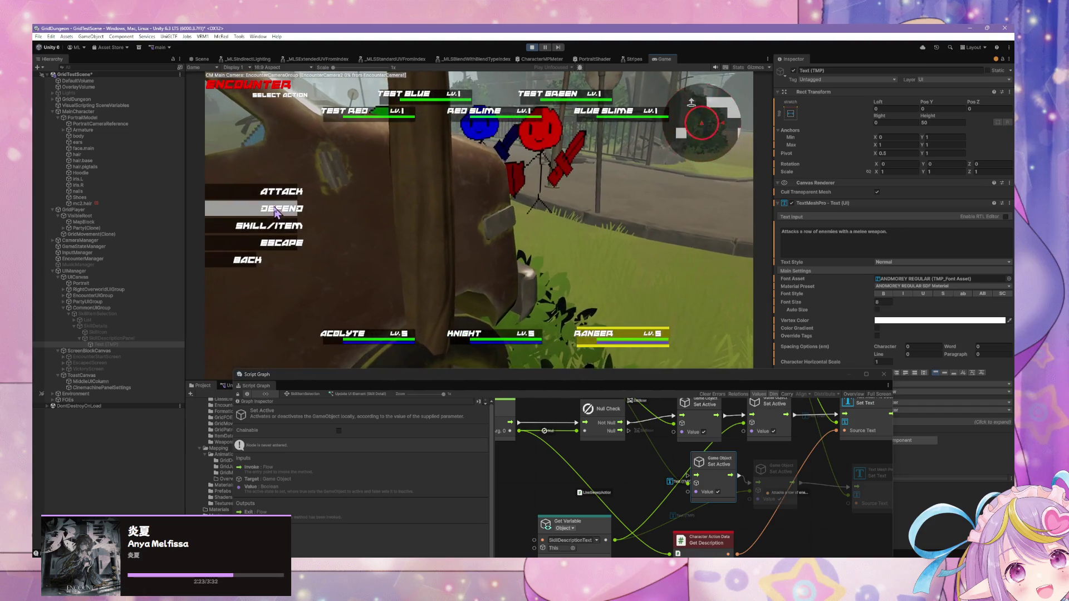
left_click(315, 220)
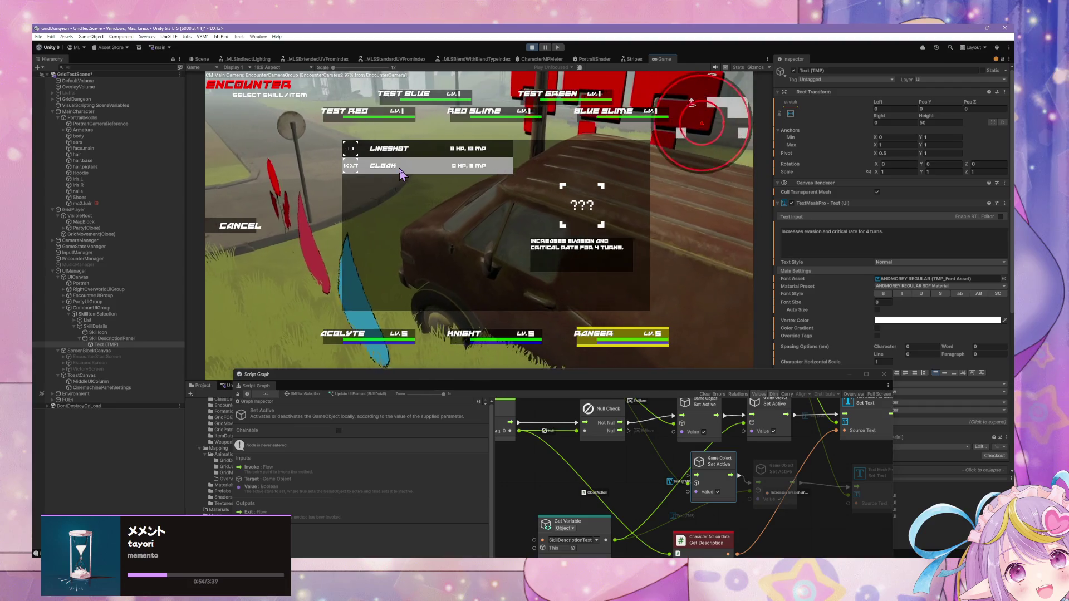
- Back out of Cloak to the Acolyte's turn and have her cast Heal on herself
left_click(399, 176)
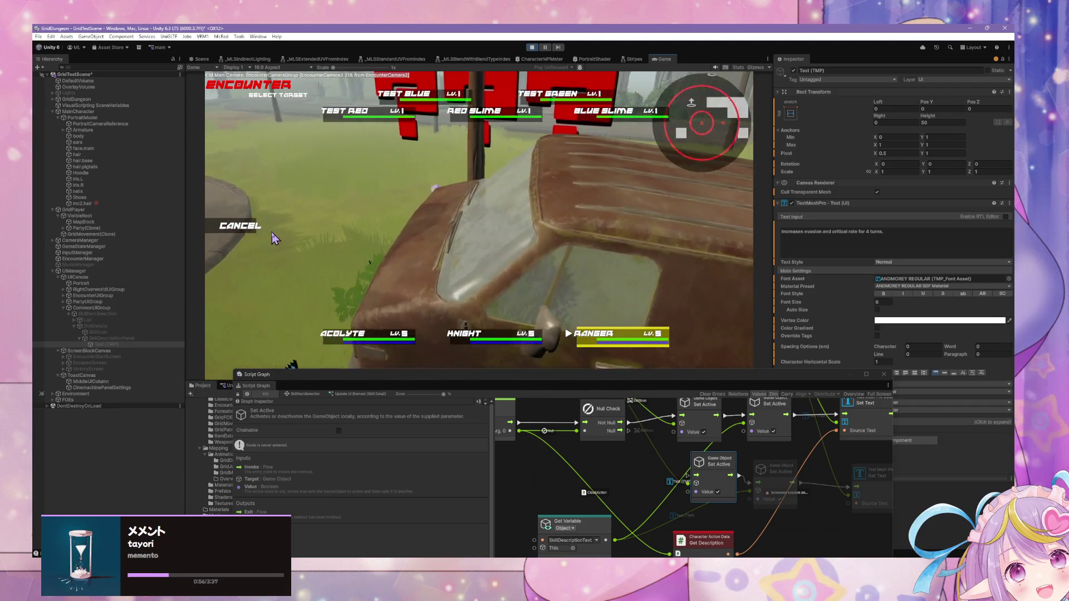
left_click(248, 230)
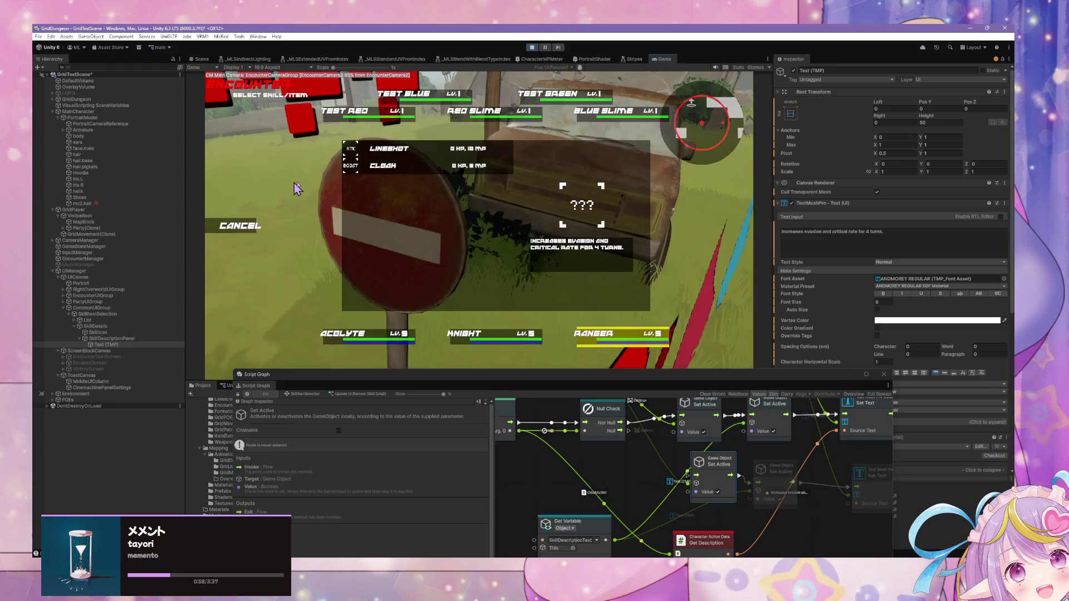
left_click(246, 225)
left_click(248, 259)
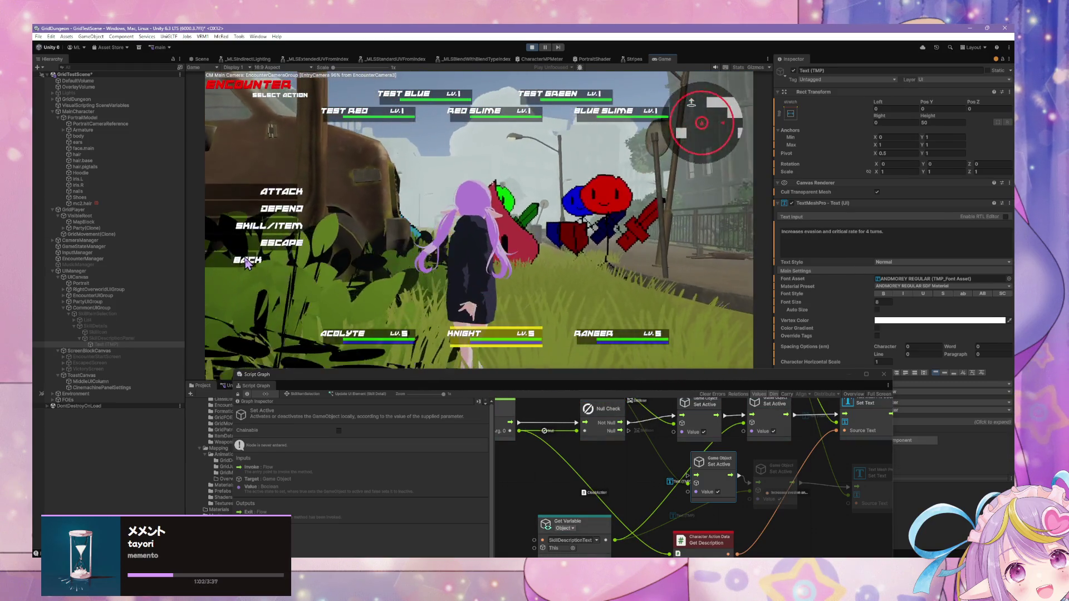
left_click(272, 233)
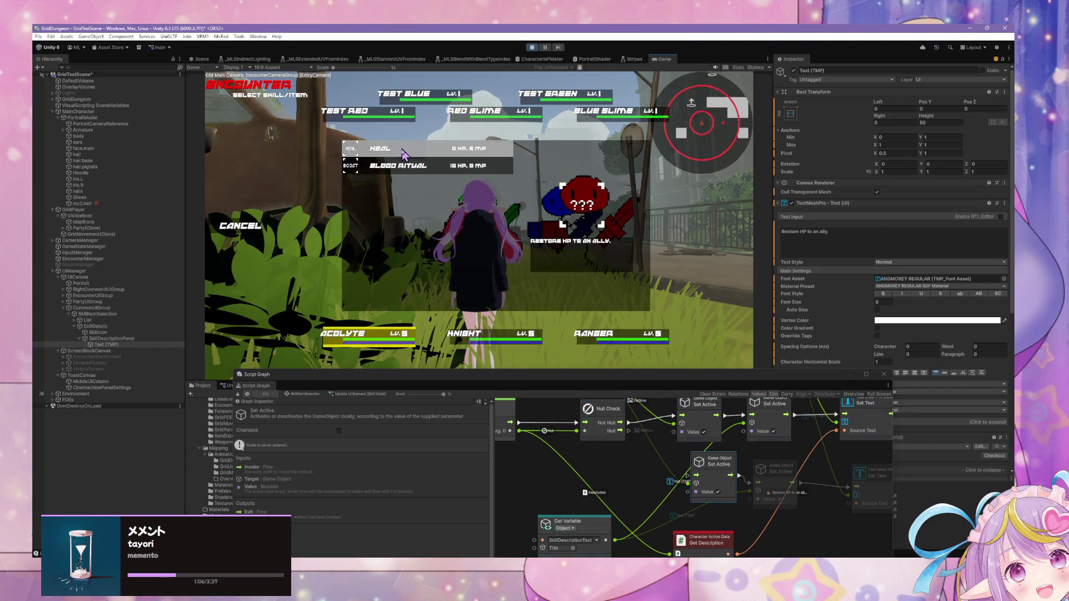
left_click(380, 149)
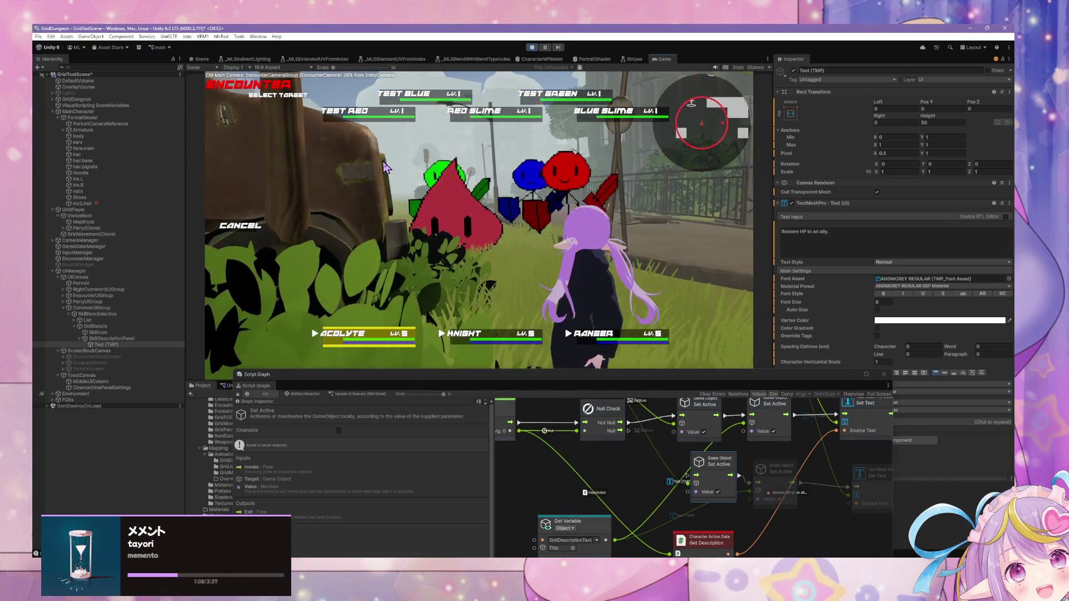
left_click(378, 332)
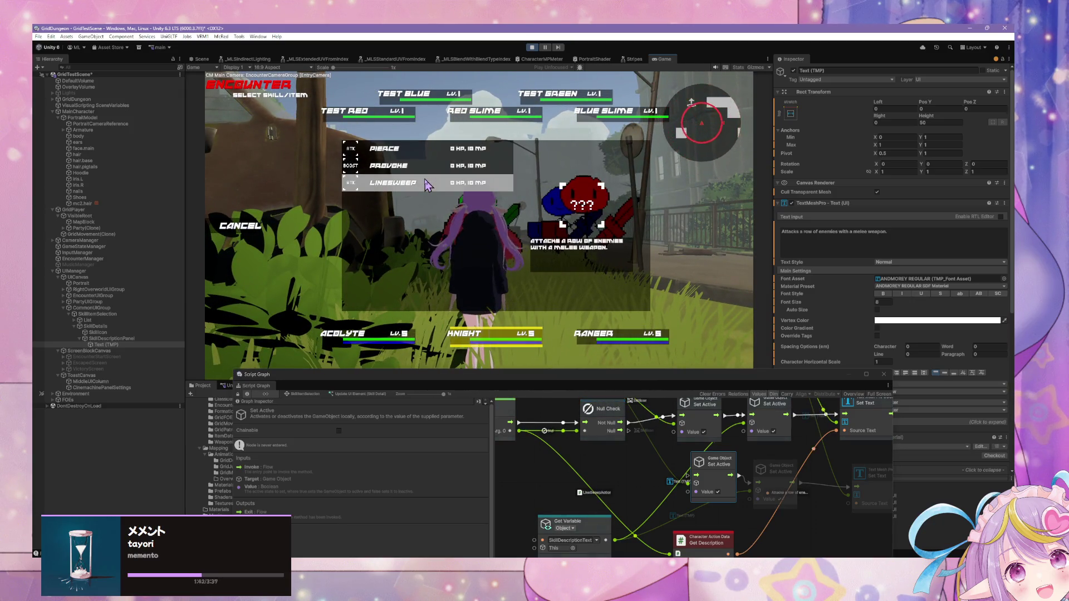
- Have the Knight use Linesweep on Test Red, then open the Ranger's skill list
mouse_move(422, 186)
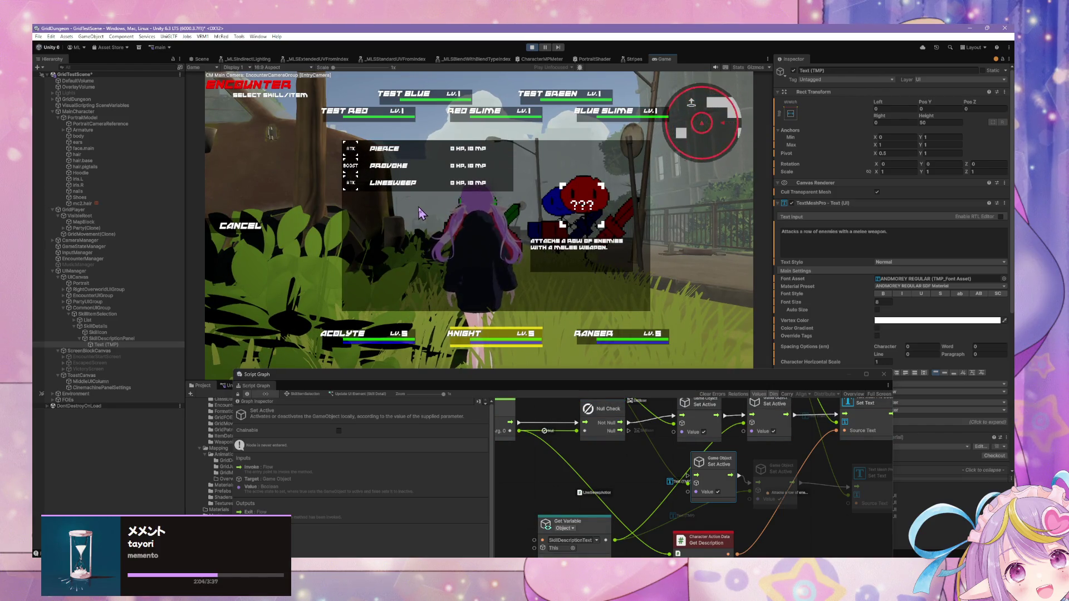
left_click(395, 182)
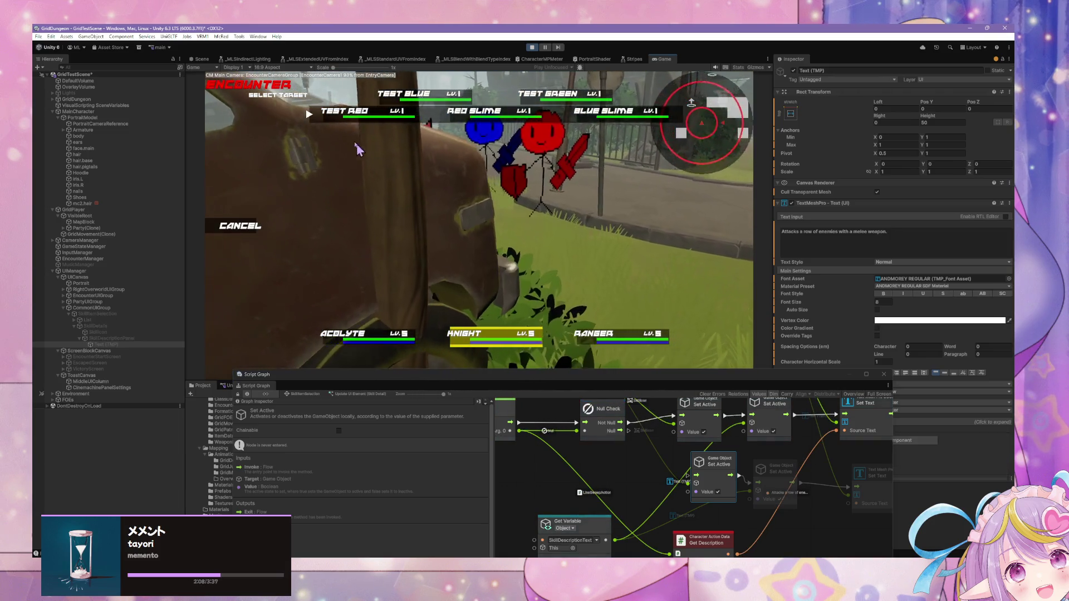
left_click(323, 123)
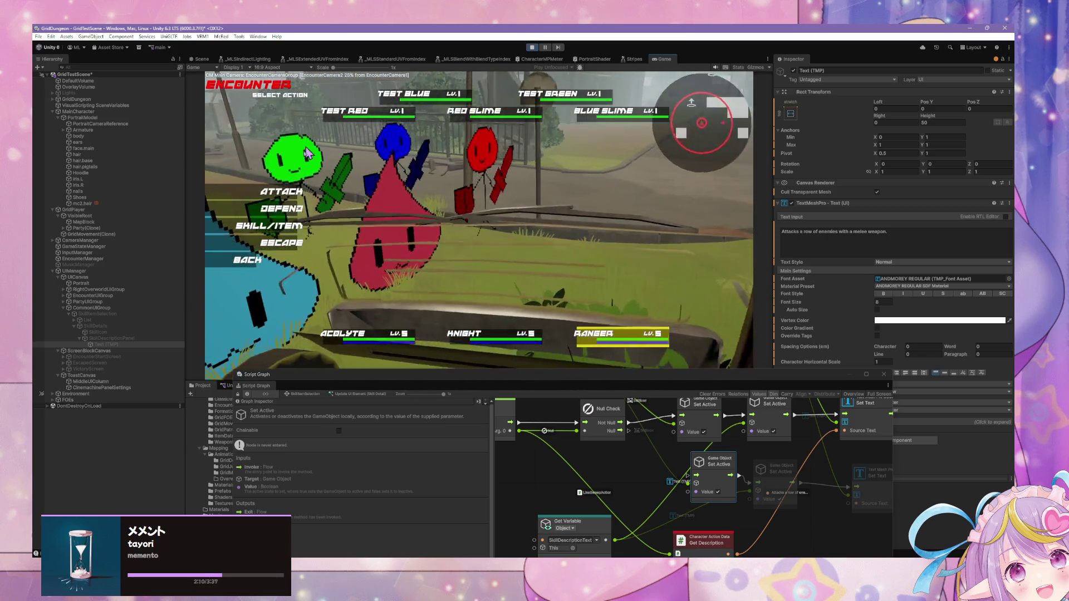
left_click(277, 222)
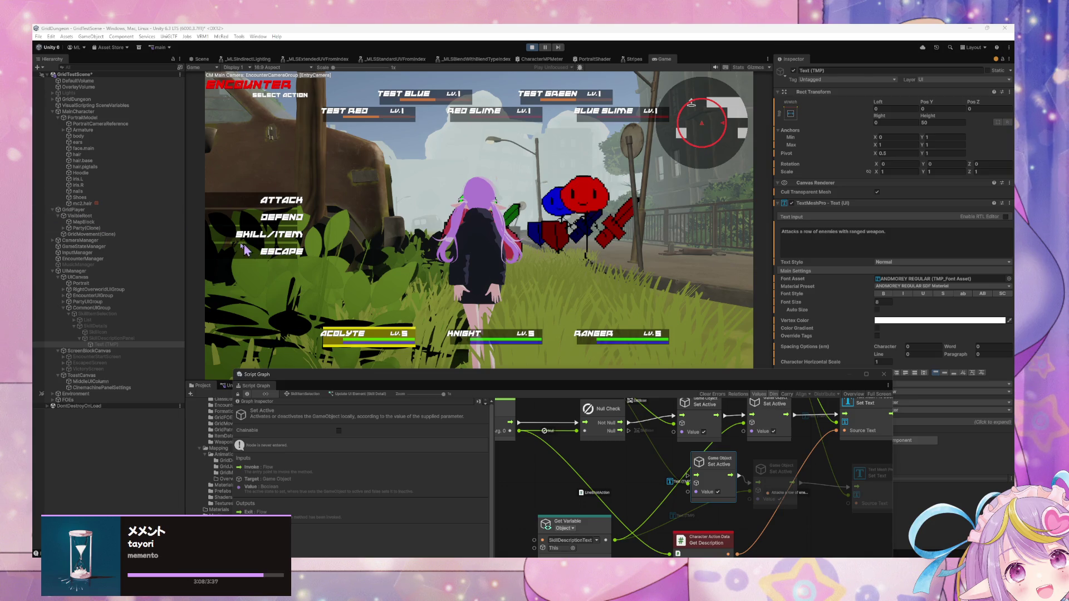
- Show the Acolyte's Heal and Blood Ritual skills while moving the graph window up-right out of the way
left_click(341, 262)
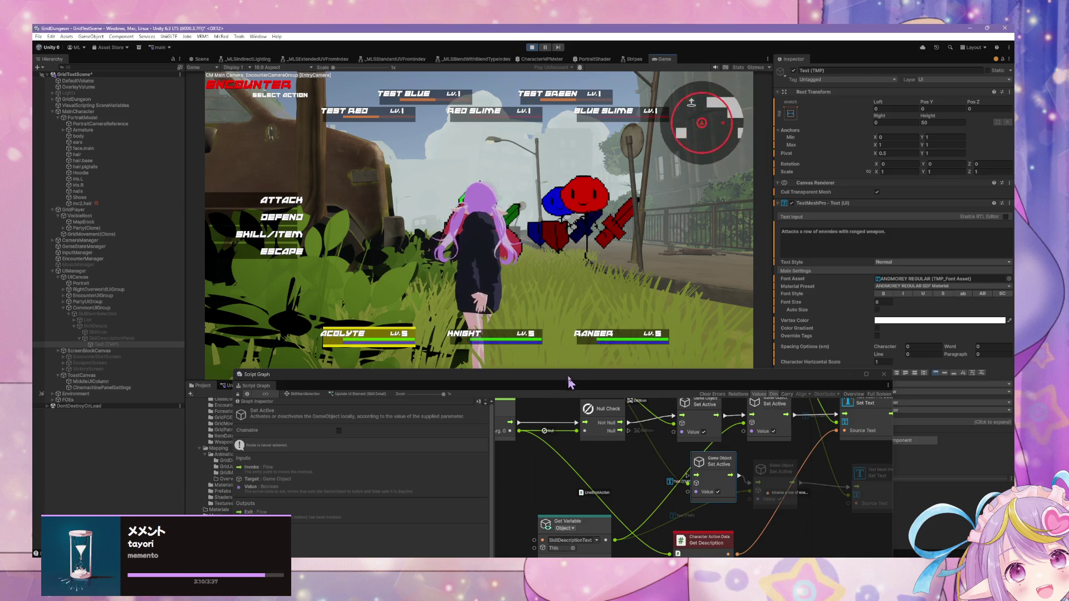
mouse_move(567, 381)
left_mouse_down()
mouse_move(535, 277)
mouse_move(476, 270)
mouse_move(460, 323)
left_mouse_up()
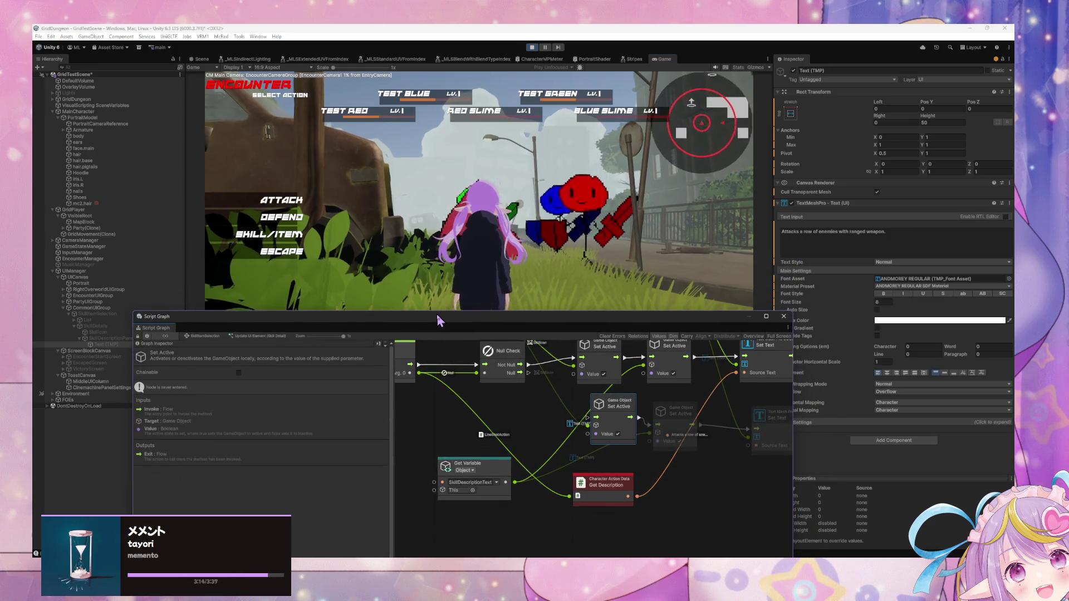
left_click(281, 234)
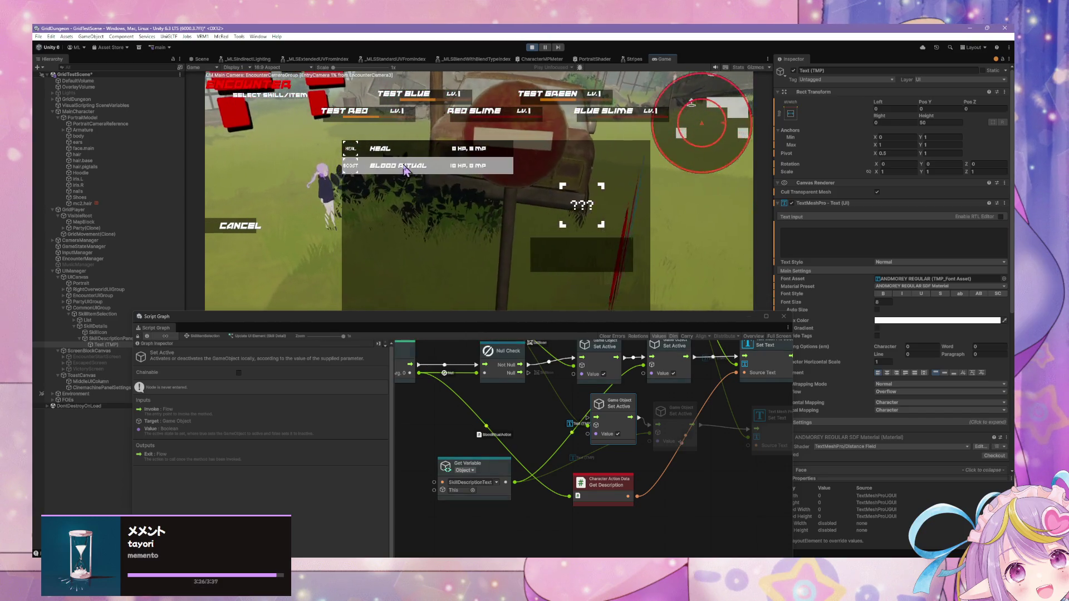
mouse_move(389, 326)
left_mouse_down()
mouse_move(597, 312)
mouse_move(602, 277)
left_mouse_up()
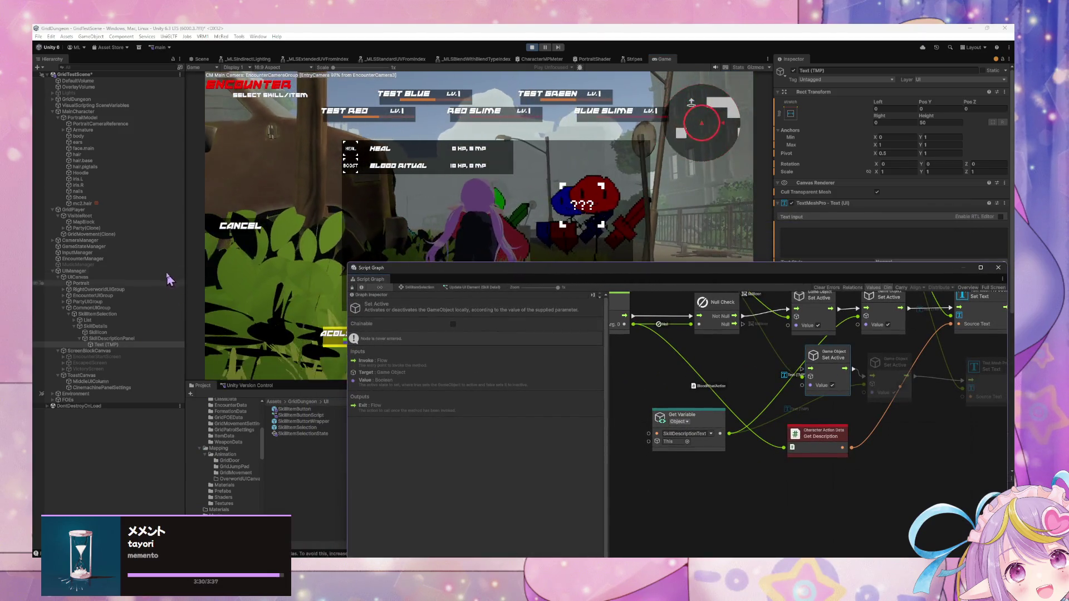
- Select SkillDescriptionPanel, expand List and SkillItemButtonWrapper(Clone), and select the first SkillItemButton(Clone)
left_click(154, 339)
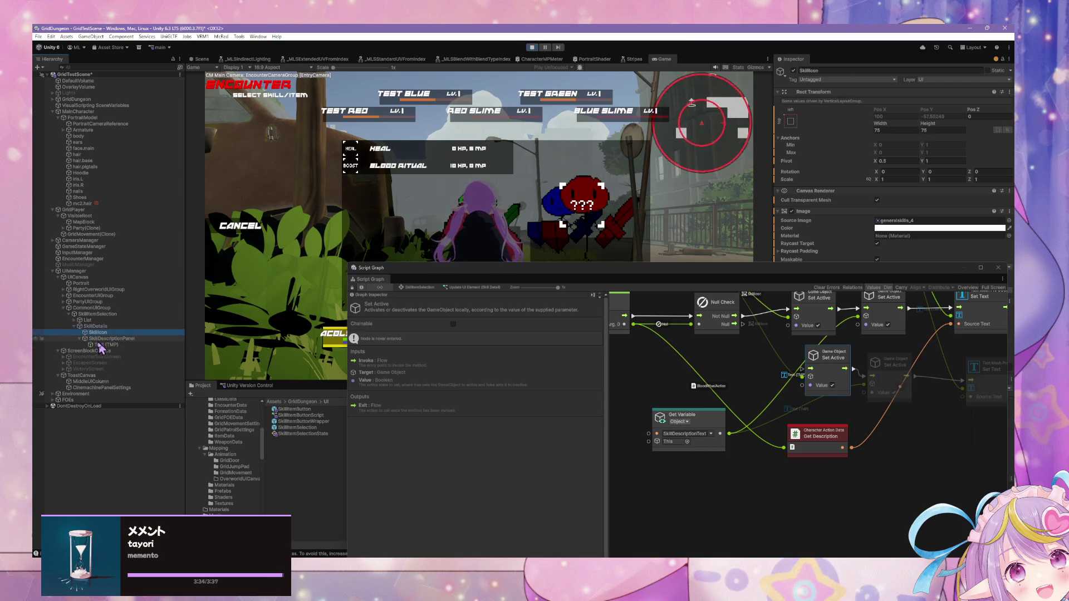
left_click(78, 327)
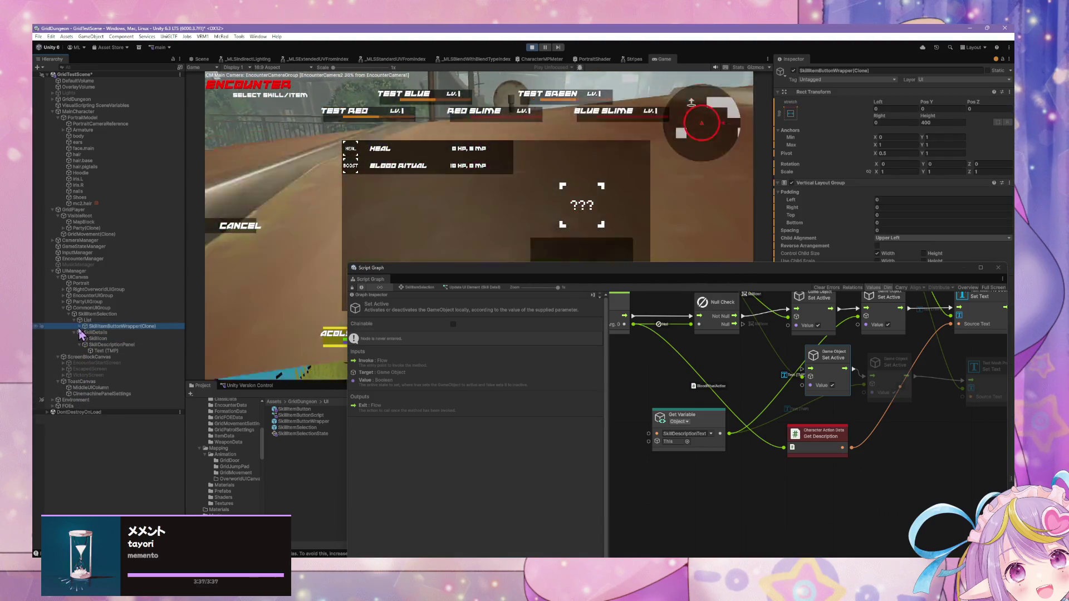
left_click(80, 326)
left_click(114, 333)
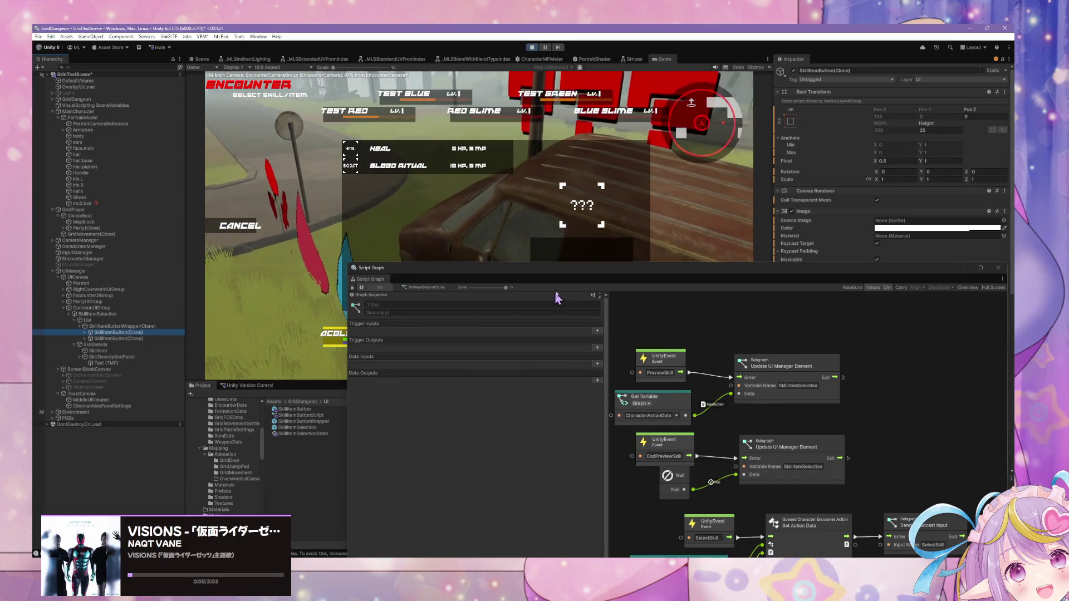
- Frame the Select On Enum node that picks a generalskills sprite per Character Action Type
left_click_drag(589, 277, 445, 195)
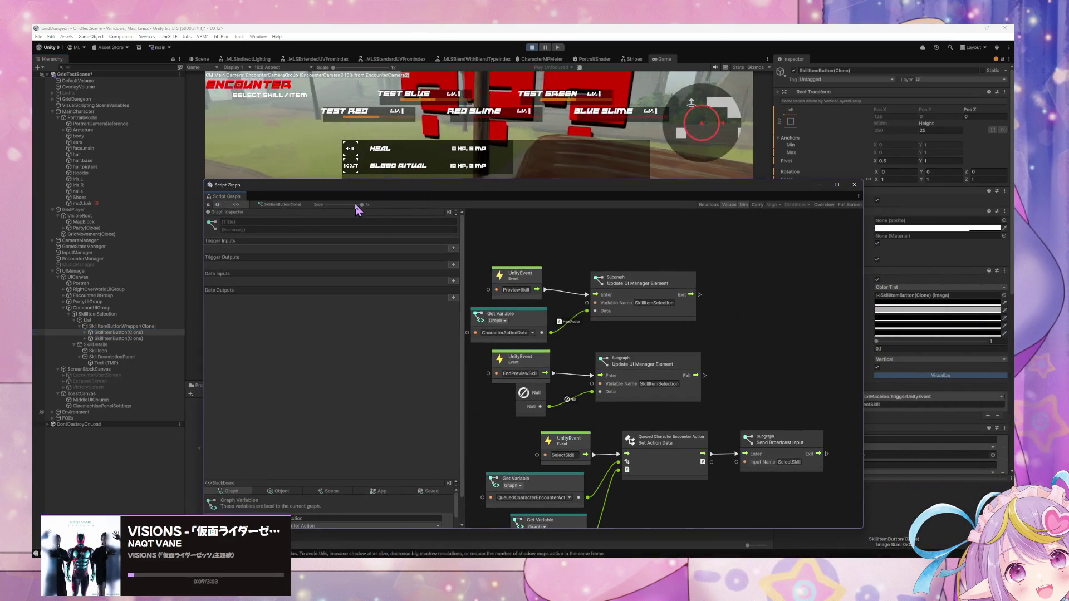
scroll(626, 261, "down", 10)
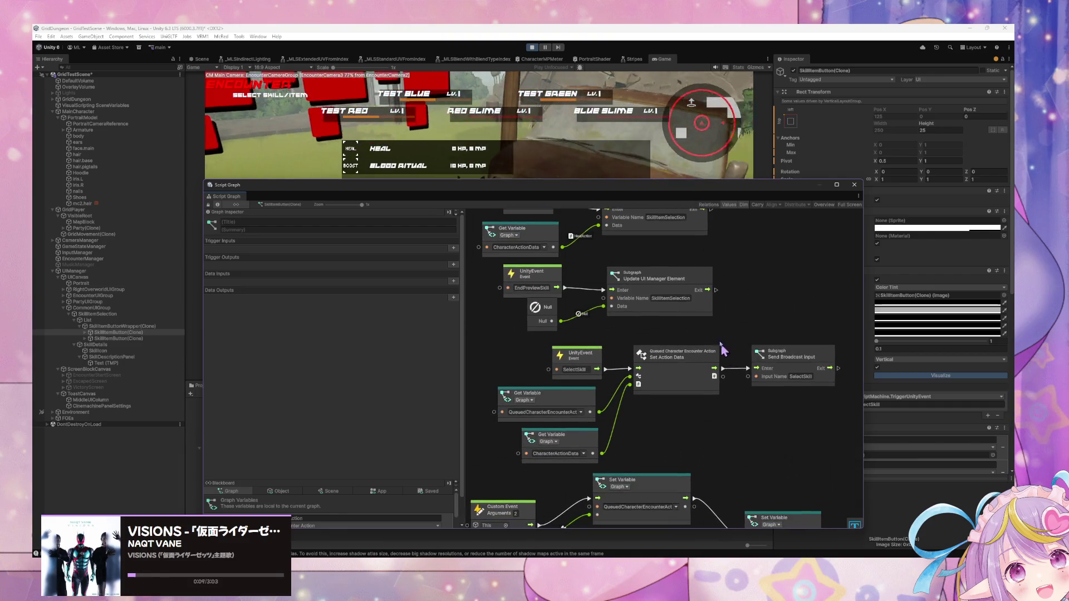
scroll(670, 313, "down", 10)
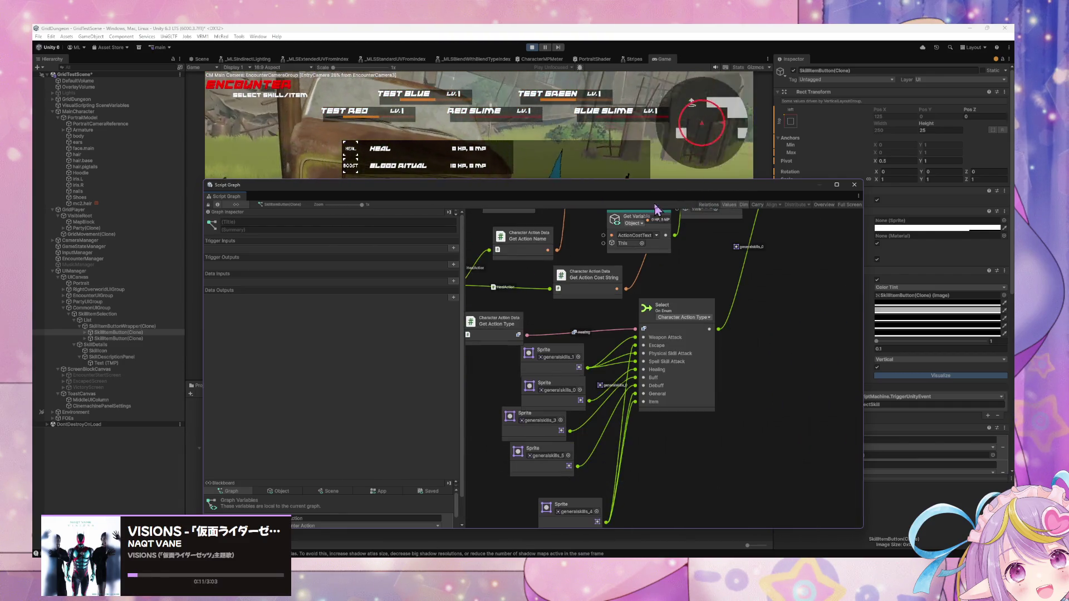
scroll(625, 301, "down", 5)
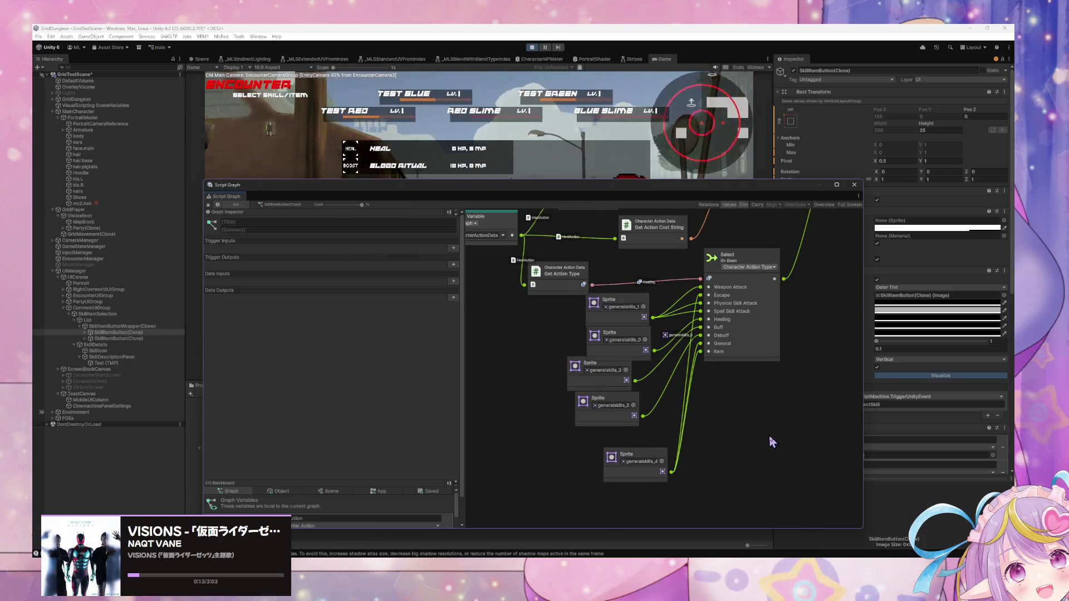
mouse_move(752, 301)
left_mouse_down()
mouse_move(627, 379)
mouse_move(611, 366)
left_mouse_up()
scroll(639, 315, "up", 1)
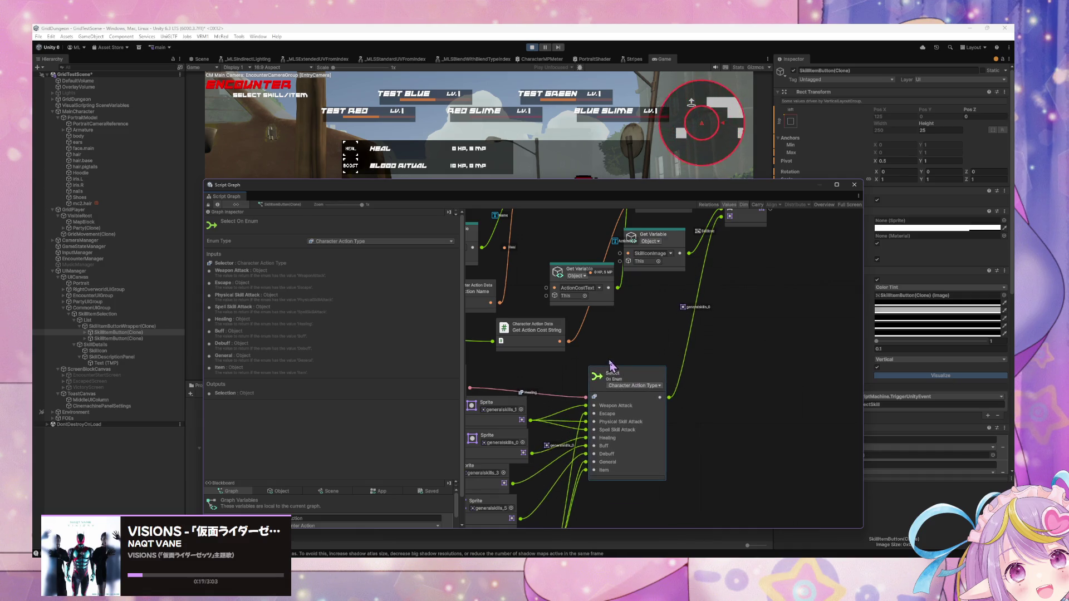
scroll(611, 366, "down", 7)
- Stop Play mode with Ctrl+P and move the graph window aside
left_click(521, 78)
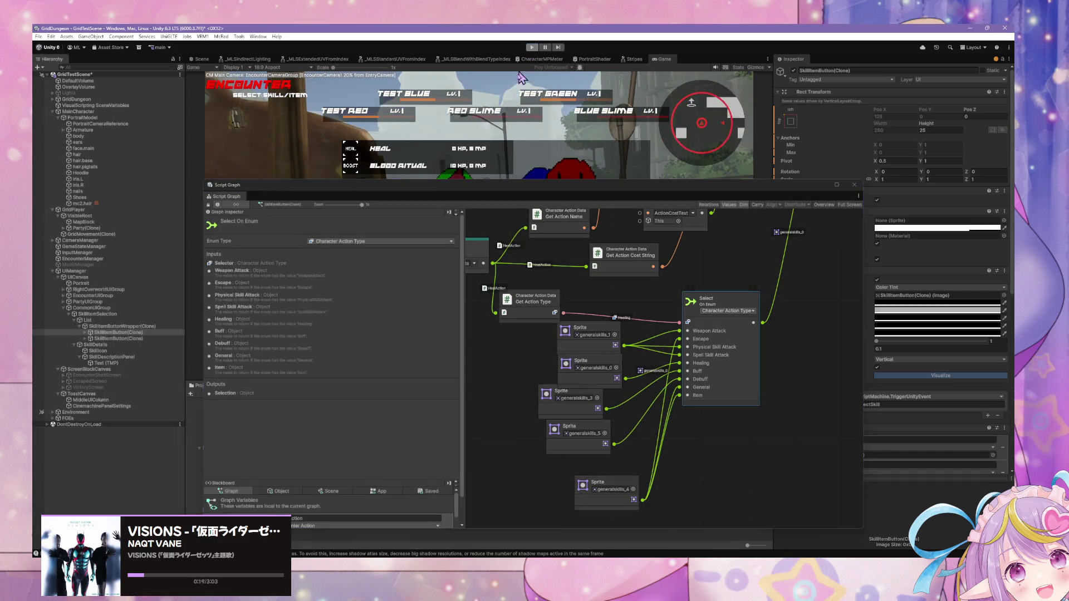
key("ctrl+p")
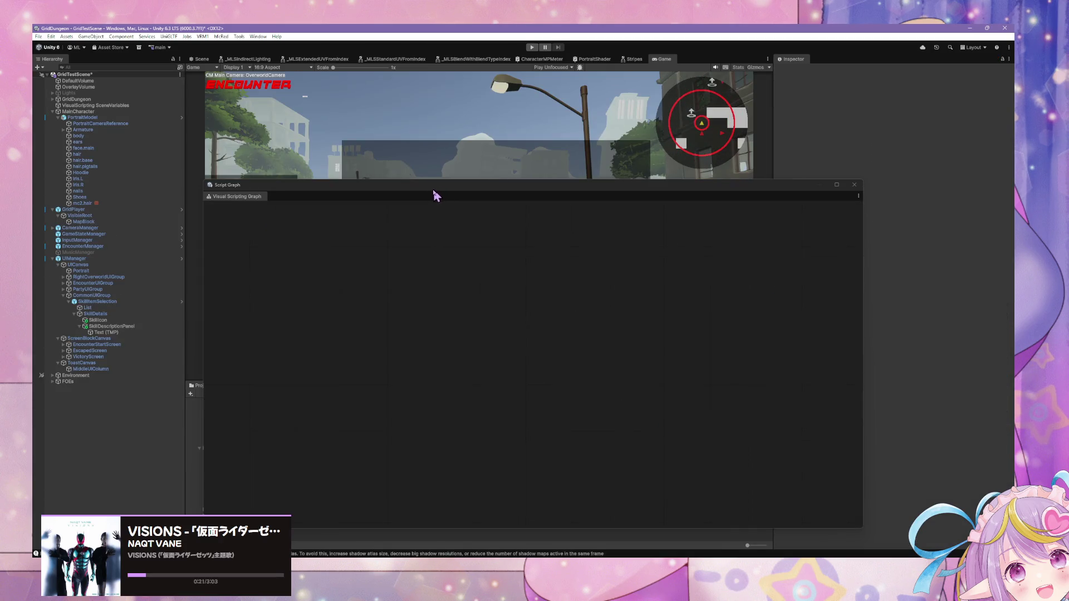
left_click_drag(460, 191, 696, 183)
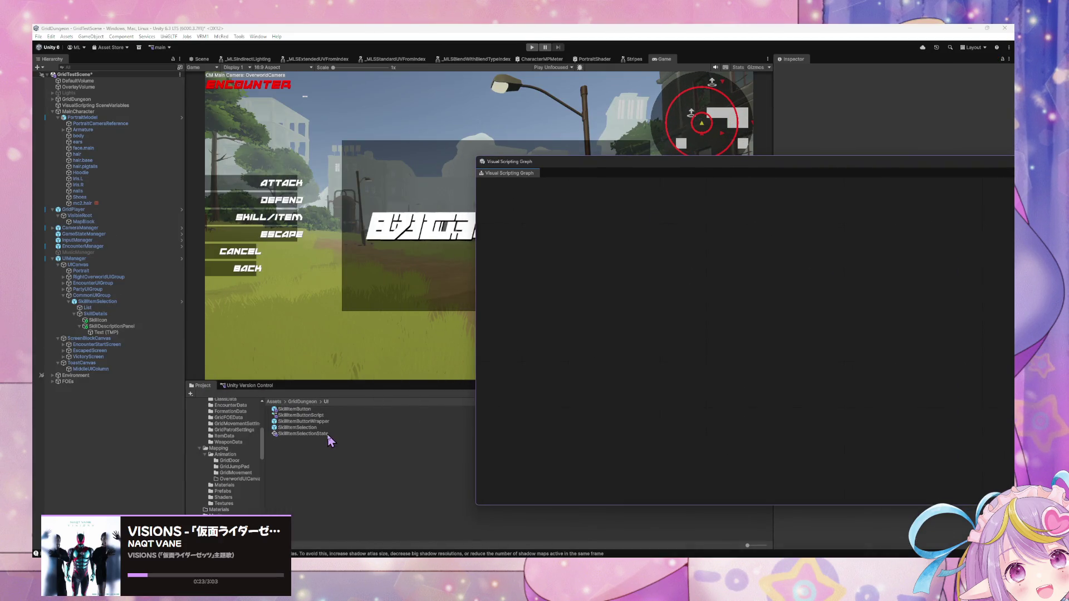
- Create a Visual Scripting Script Graph named GetCharacterTypeIcon in the UI folder
right_click(301, 458)
mouse_move(365, 205)
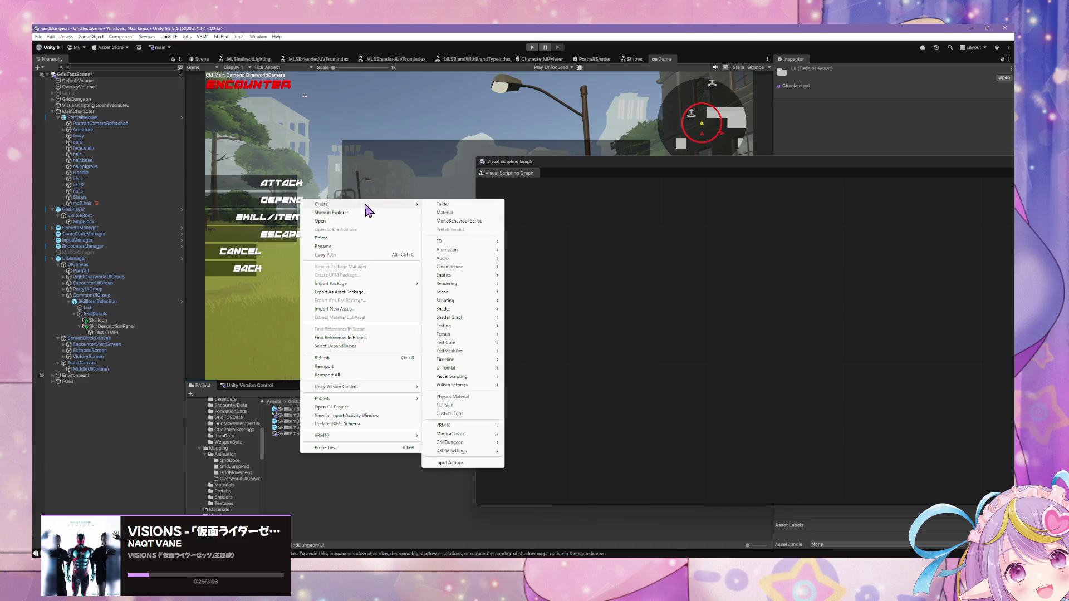
left_click(529, 385)
type("GetCharacterI")
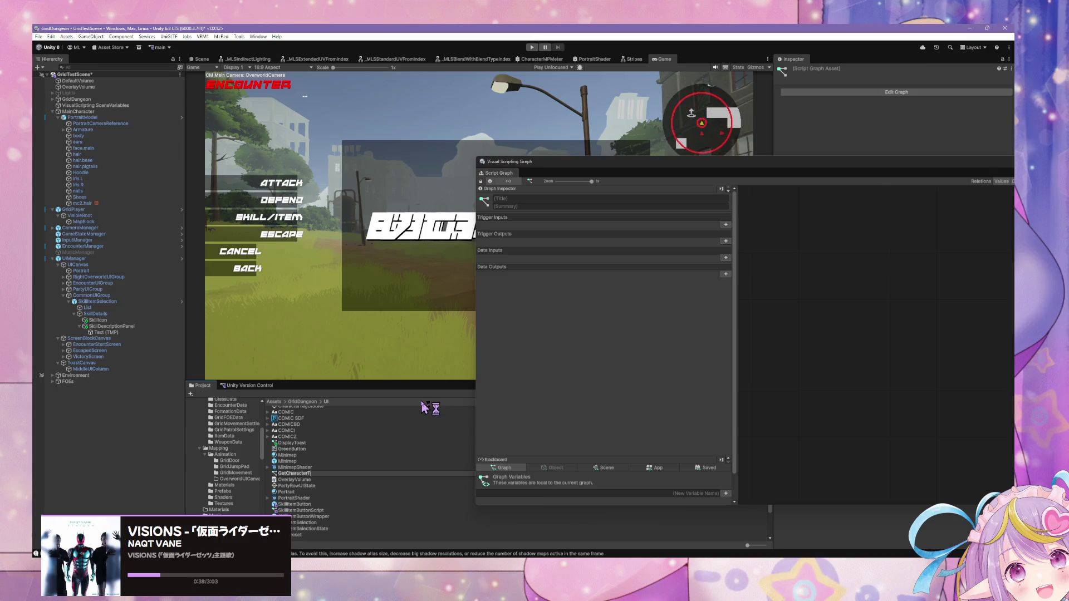
type("ypeIcon")
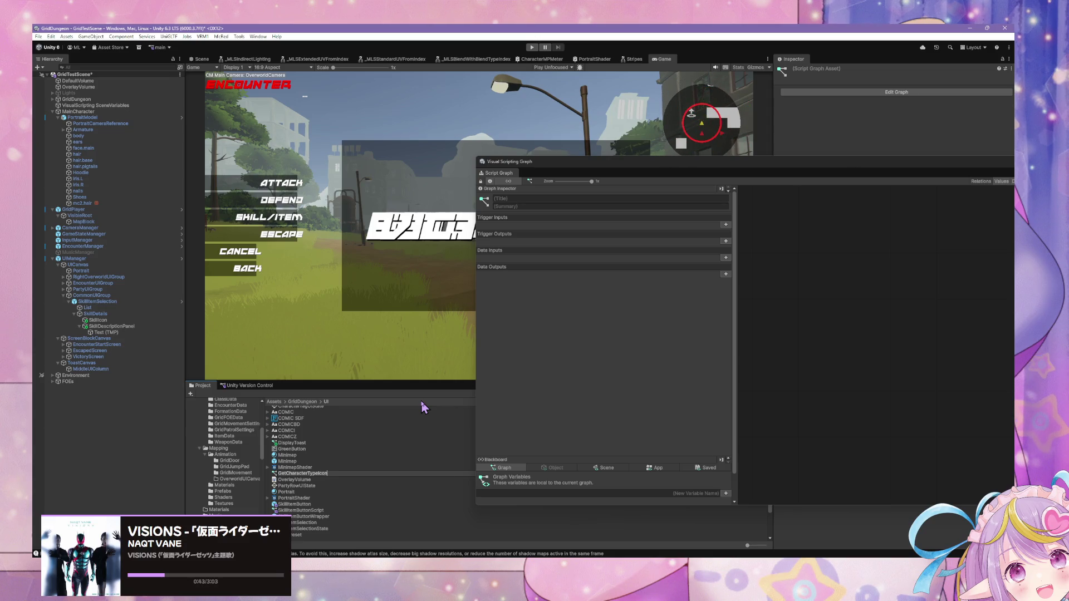
key("Return")
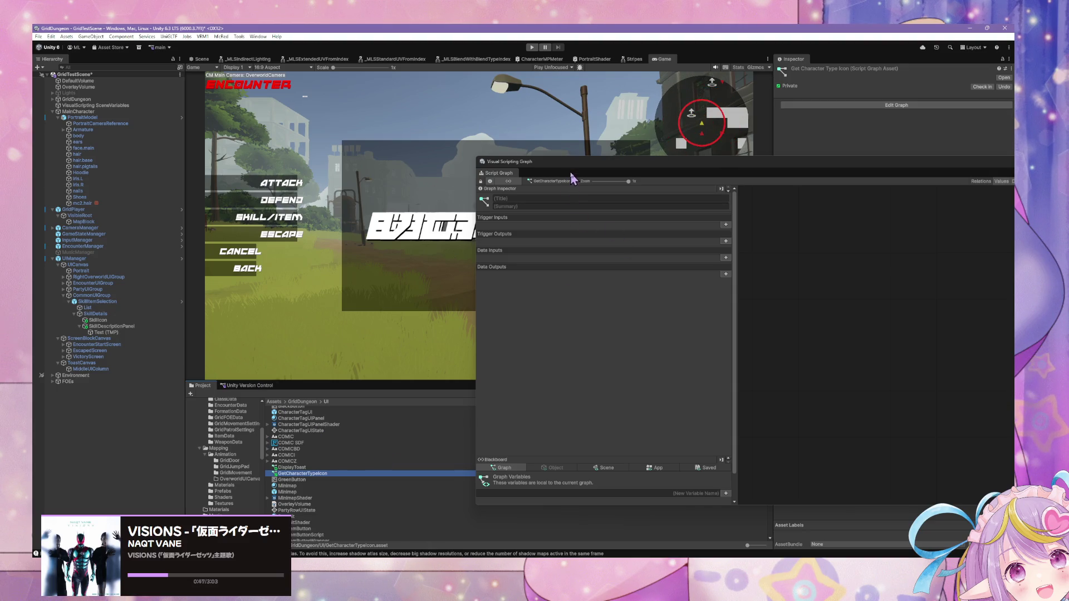
- Search the Project for 'skill' and open the SkillItemButton prefab's script graph
mouse_move(574, 178)
left_mouse_down()
mouse_move(612, 278)
mouse_move(647, 457)
left_mouse_up()
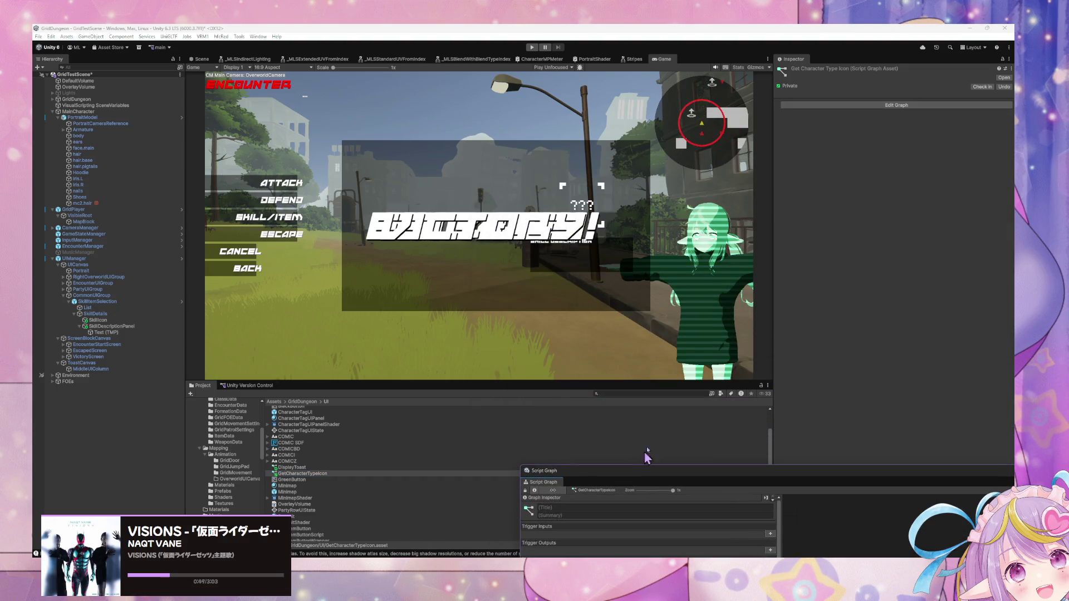
left_click(646, 394)
type("skil")
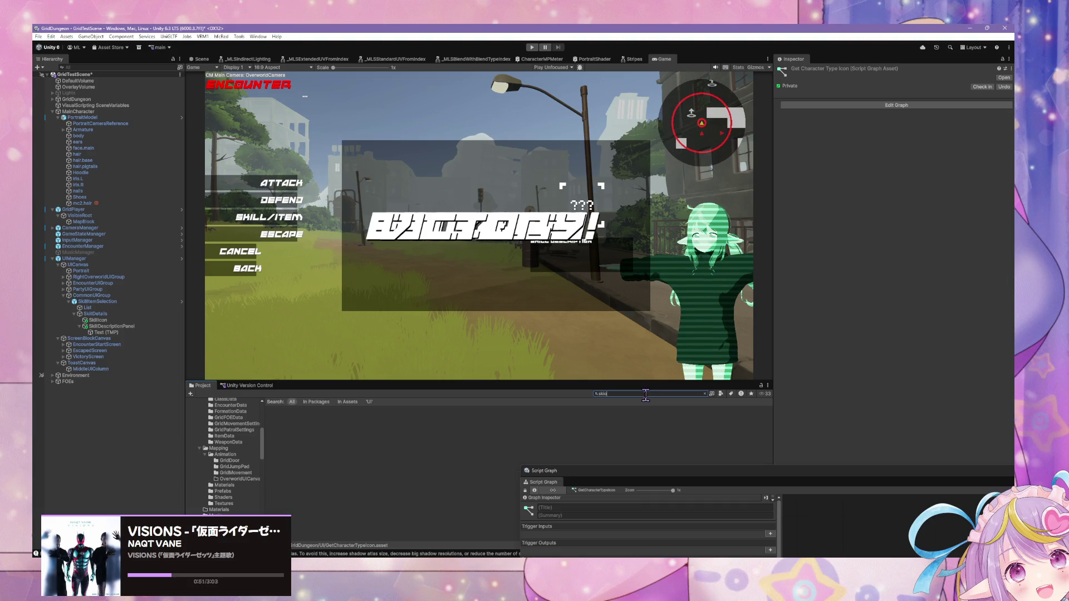
type("l")
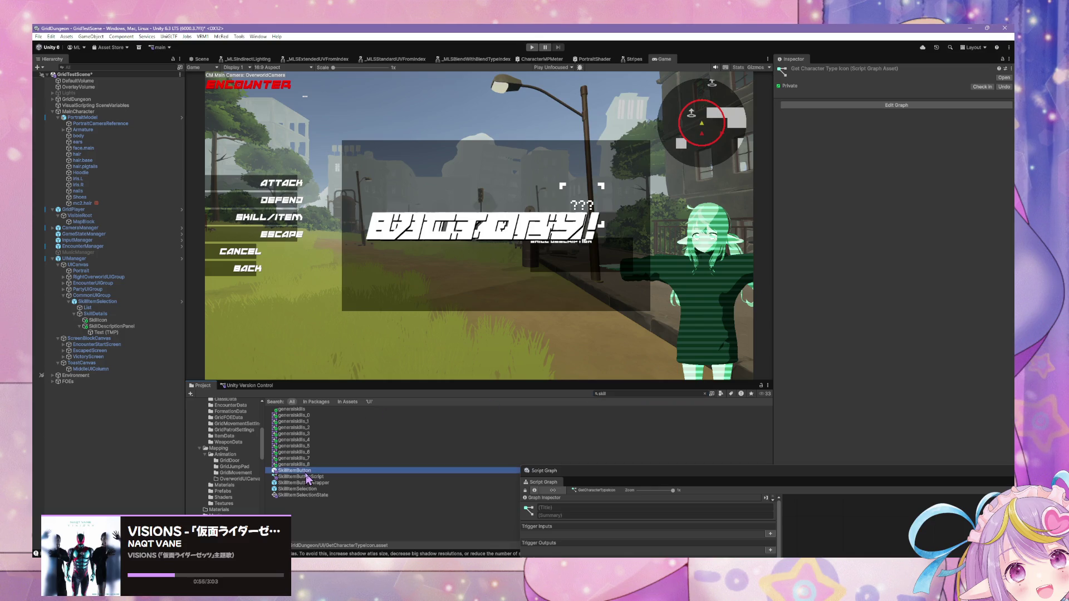
mouse_move(602, 473)
left_mouse_down()
mouse_move(551, 296)
mouse_move(487, 163)
mouse_move(524, 291)
mouse_move(535, 449)
left_mouse_up()
- Try Project searches such as 'getskill', 'characteractiontype' and icon-related terms
left_click(617, 392)
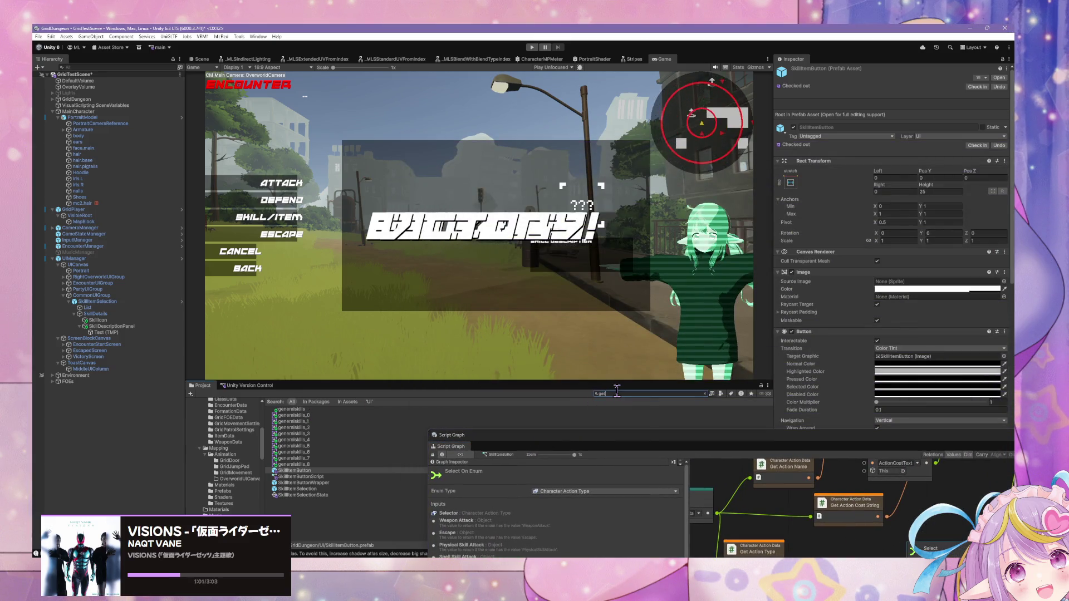
type("getskill")
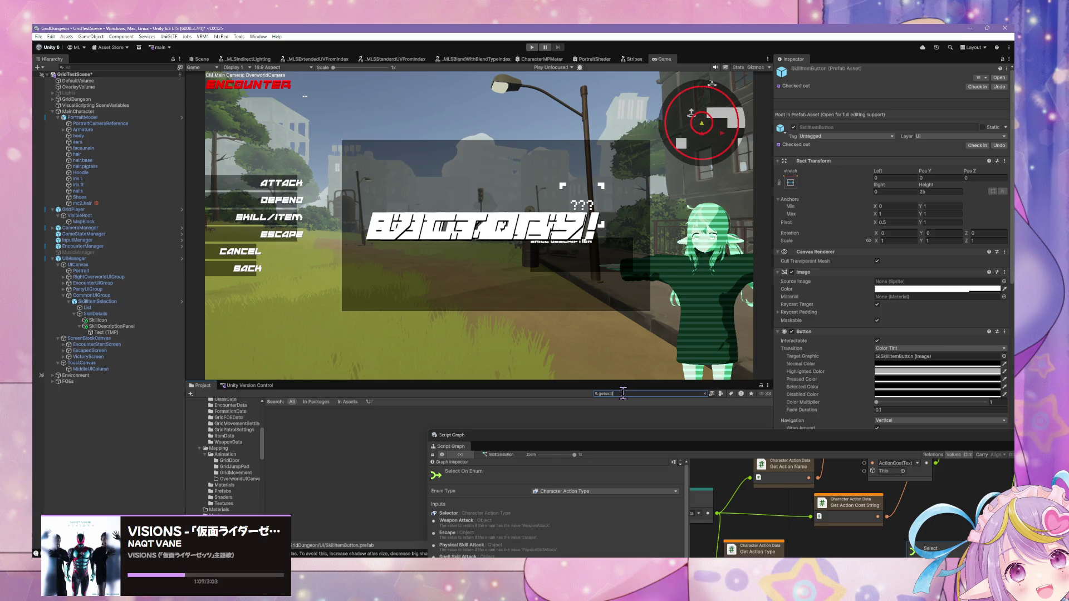
key("BackSpace")
key("BackSpace")
key("BackSpace")
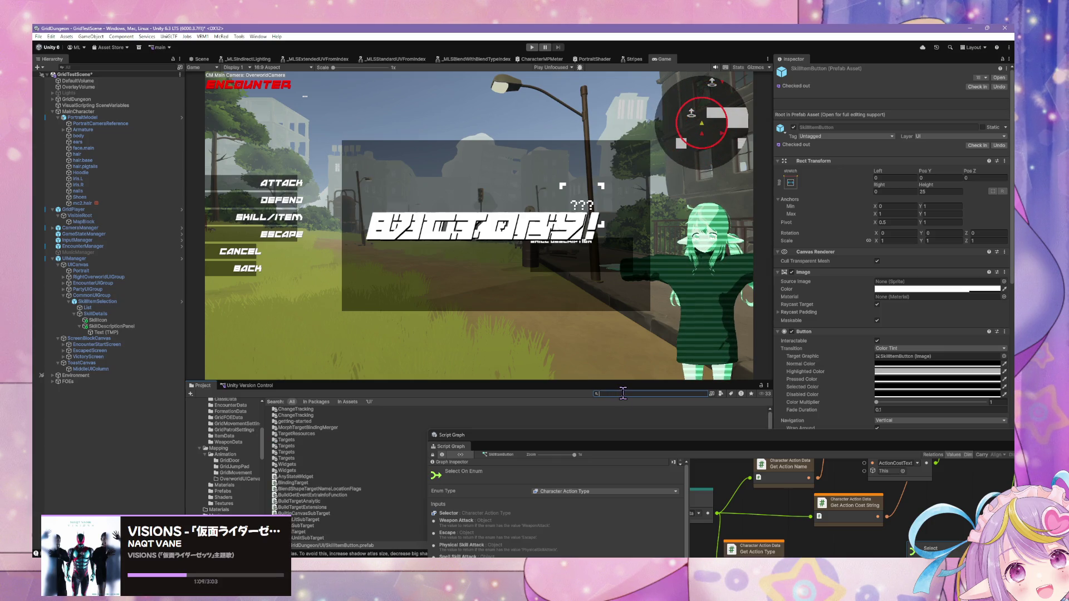
type("skill")
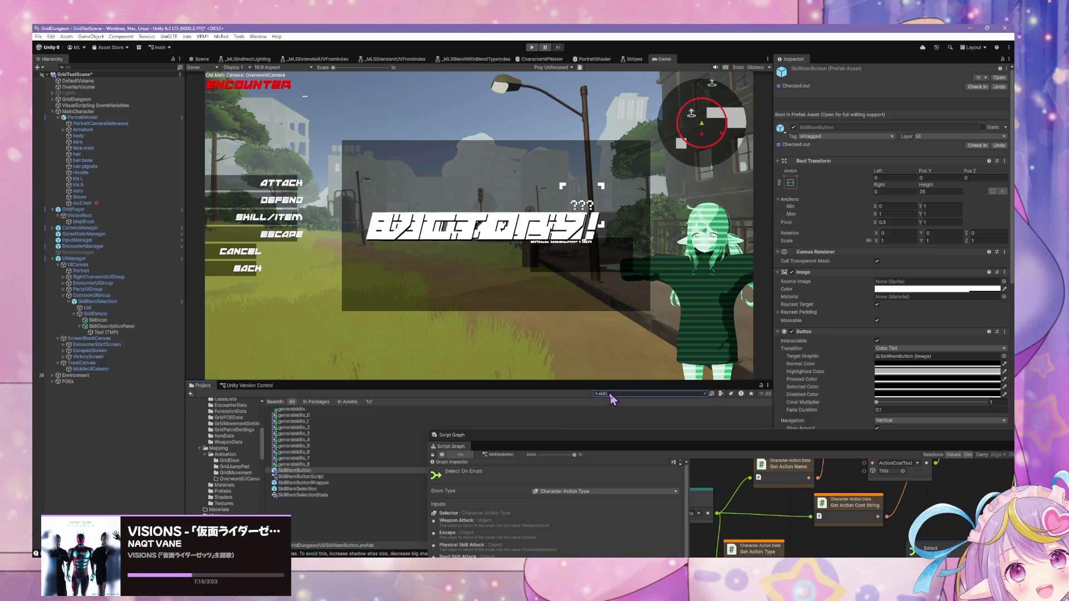
type("character")
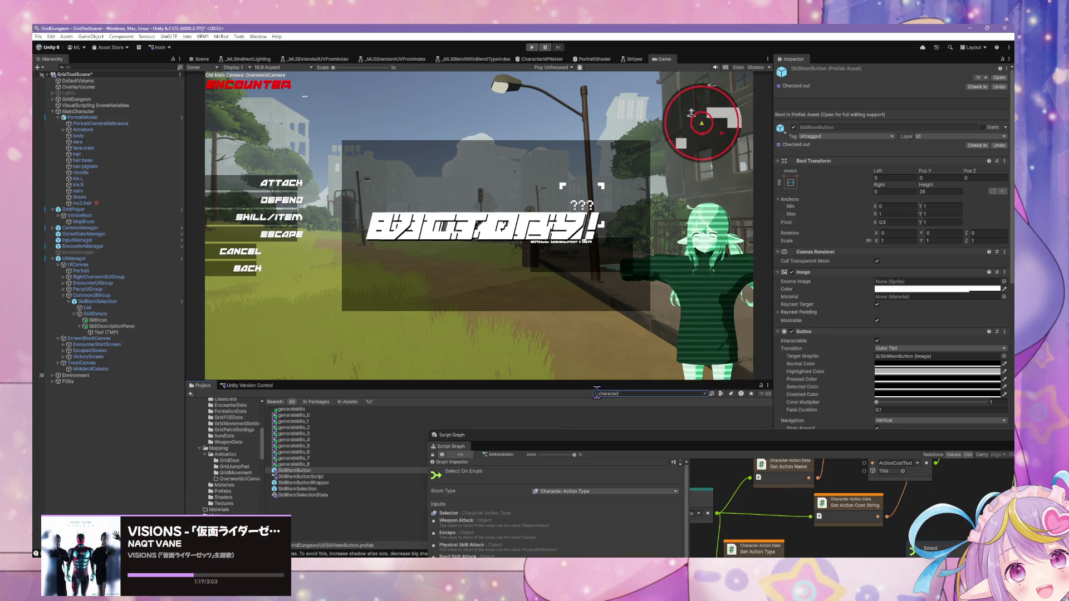
type("actiontypeui")
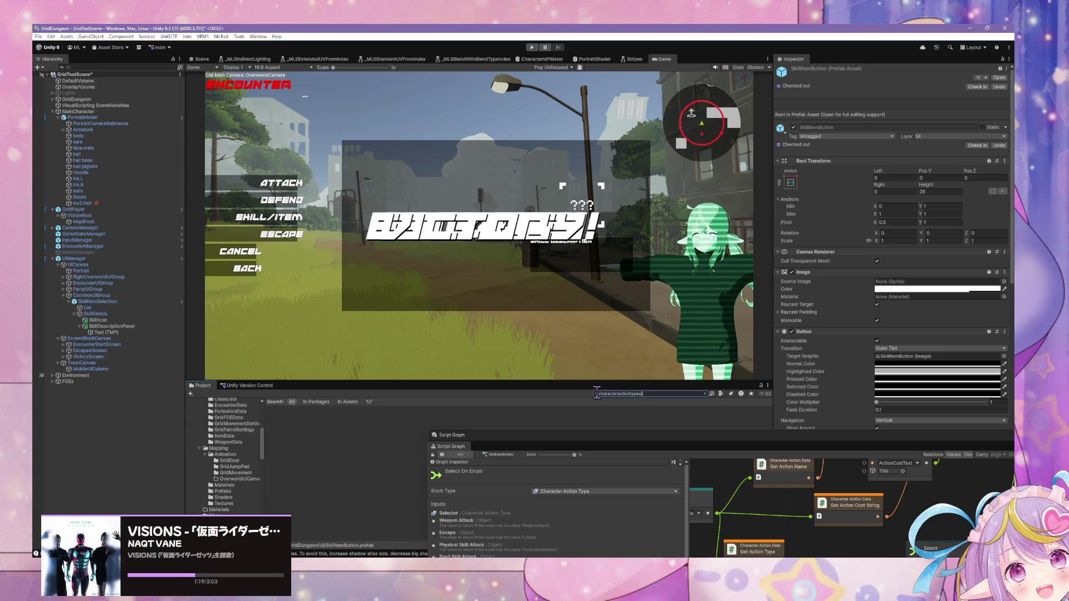
key("BackSpace")
key("BackSpace")
type("icon")
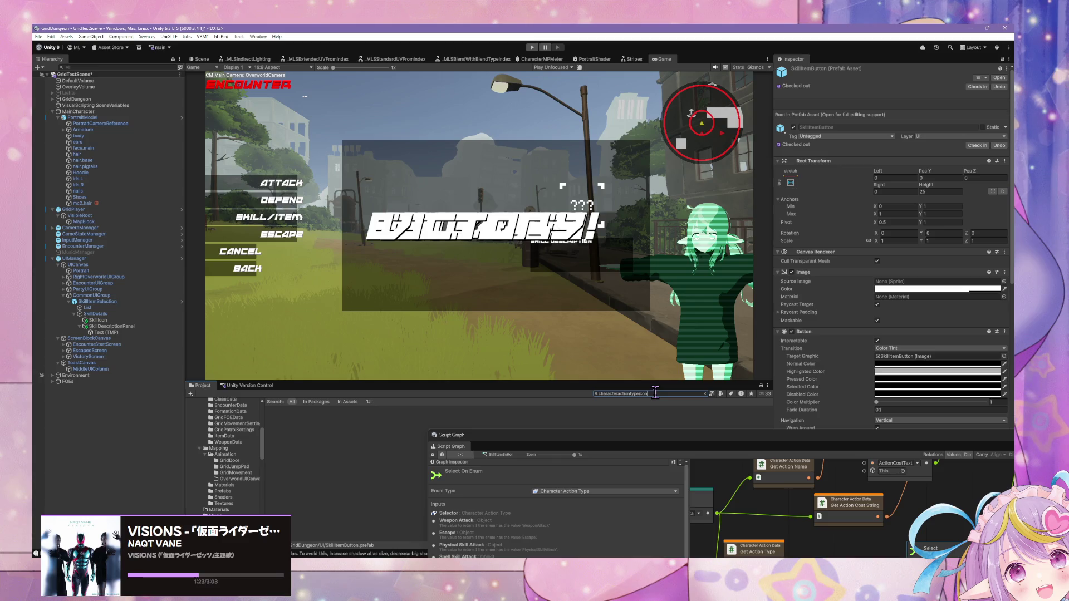
type("get")
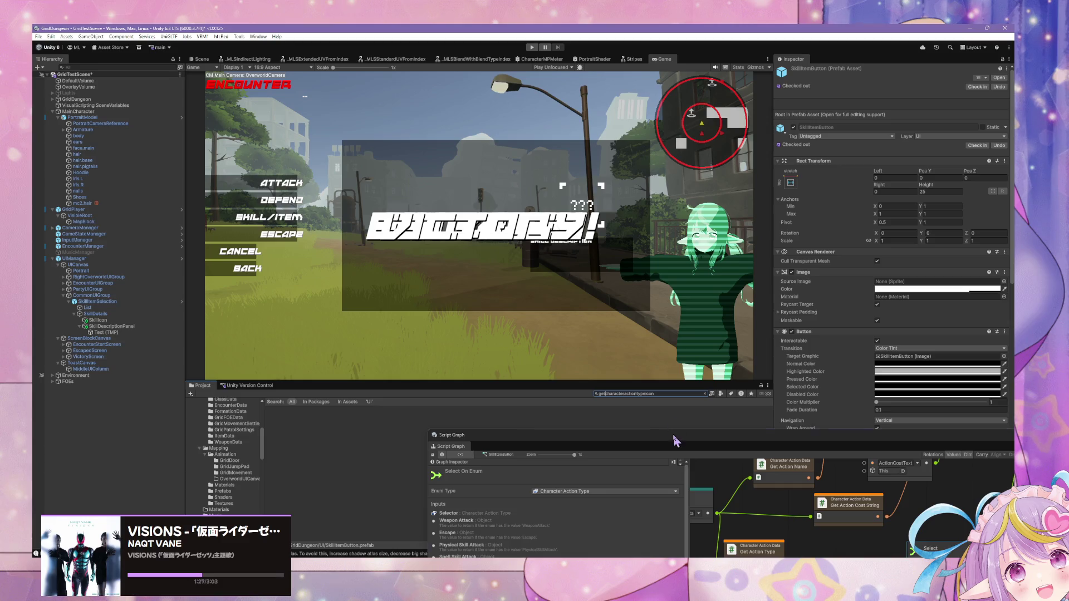
- Refine the search to 'actiontypeicon' and 'characteraction', then clear it to show the UI folder
mouse_move(680, 436)
left_mouse_down()
mouse_move(544, 287)
mouse_move(525, 194)
mouse_move(595, 354)
mouse_move(602, 443)
left_mouse_up()
left_click(635, 394)
key("ctrl+z")
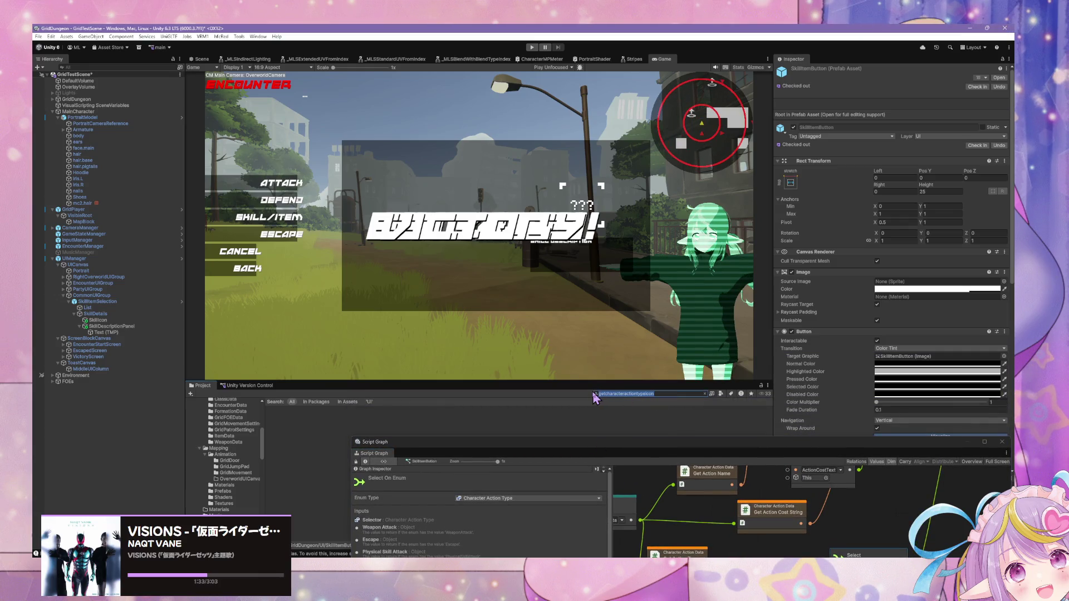
type("getactiontypeicon")
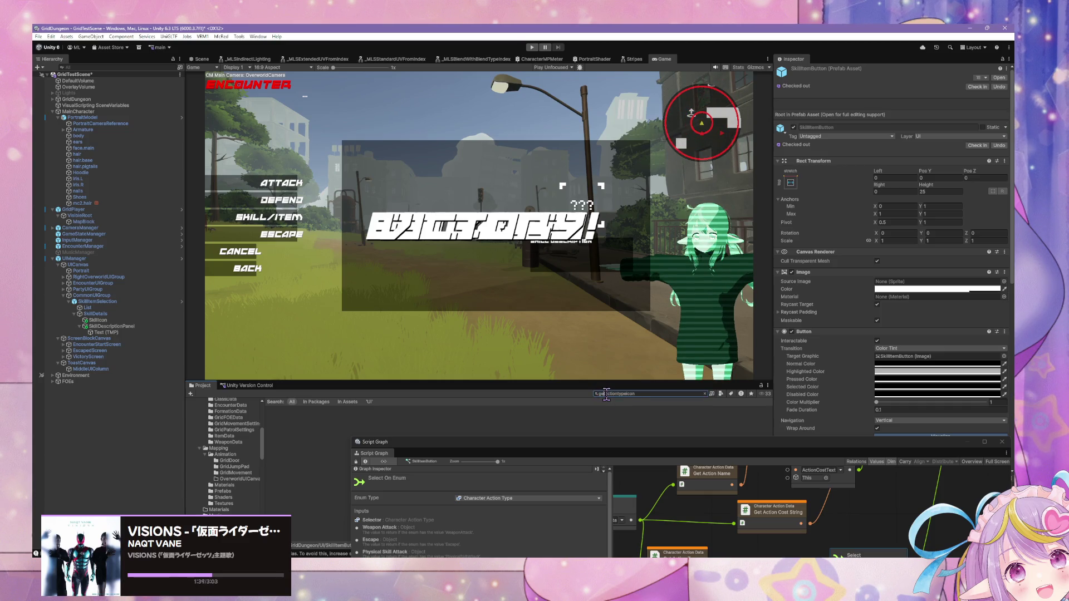
left_click(605, 394)
key("BackSpace")
key("BackSpace")
key("BackSpace")
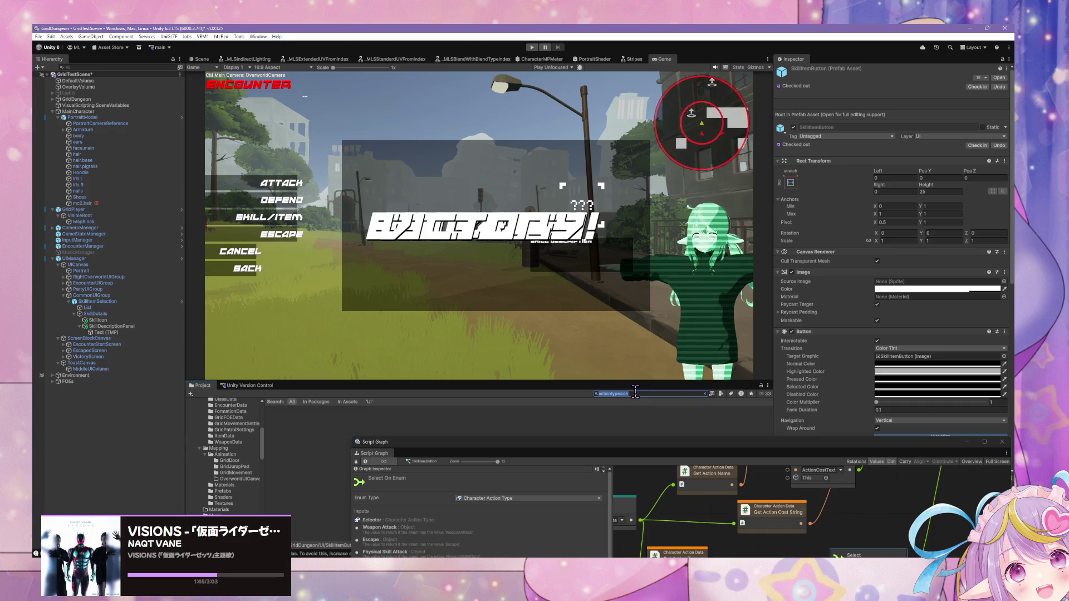
key("ctrl+a")
type("characteraction")
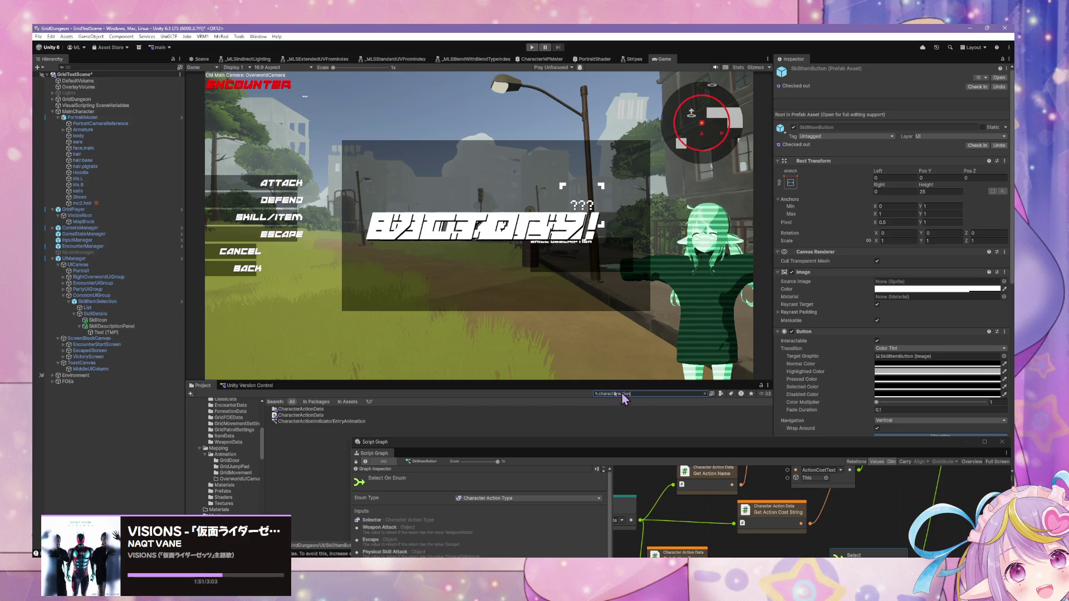
key("Escape")
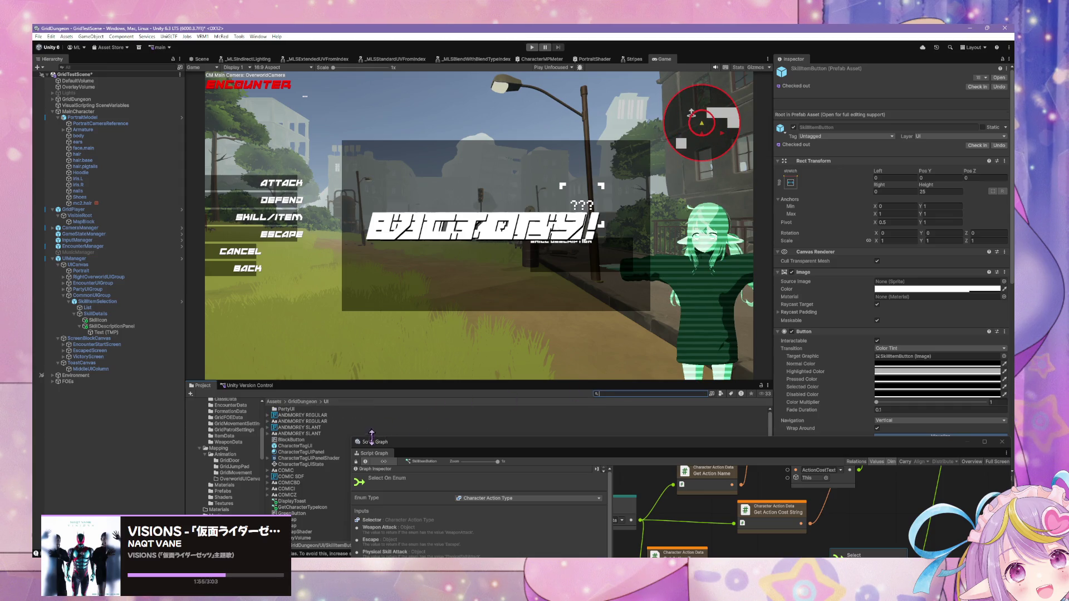
- Rename the GetCharacterTypeIcon script graph asset in the Project window to GetActionTypeIcon
mouse_move(426, 438)
left_mouse_down()
mouse_move(442, 278)
mouse_move(462, 217)
left_mouse_up()
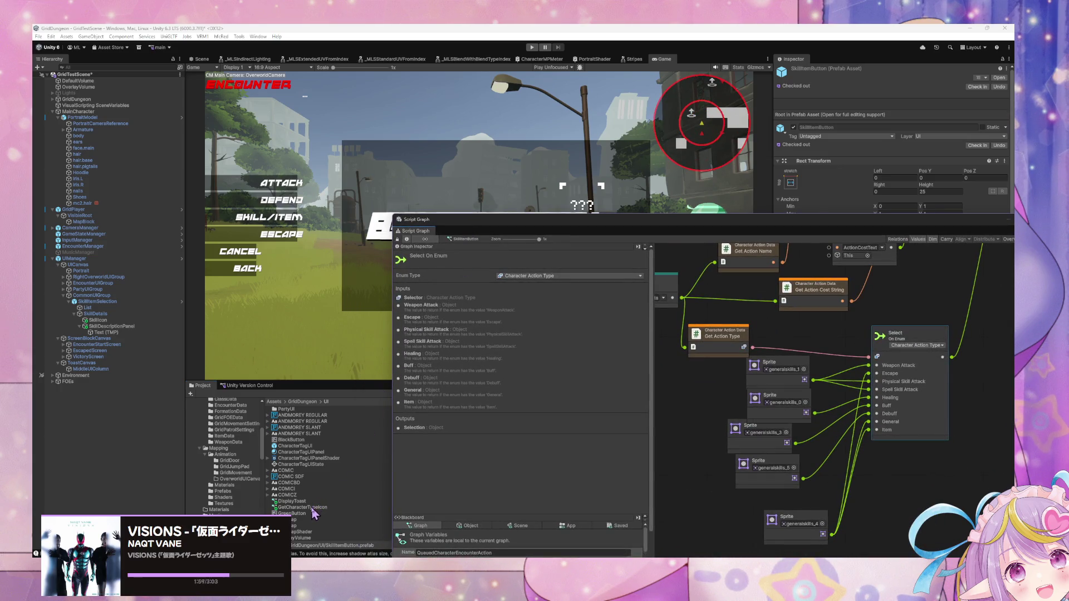
left_click(312, 507)
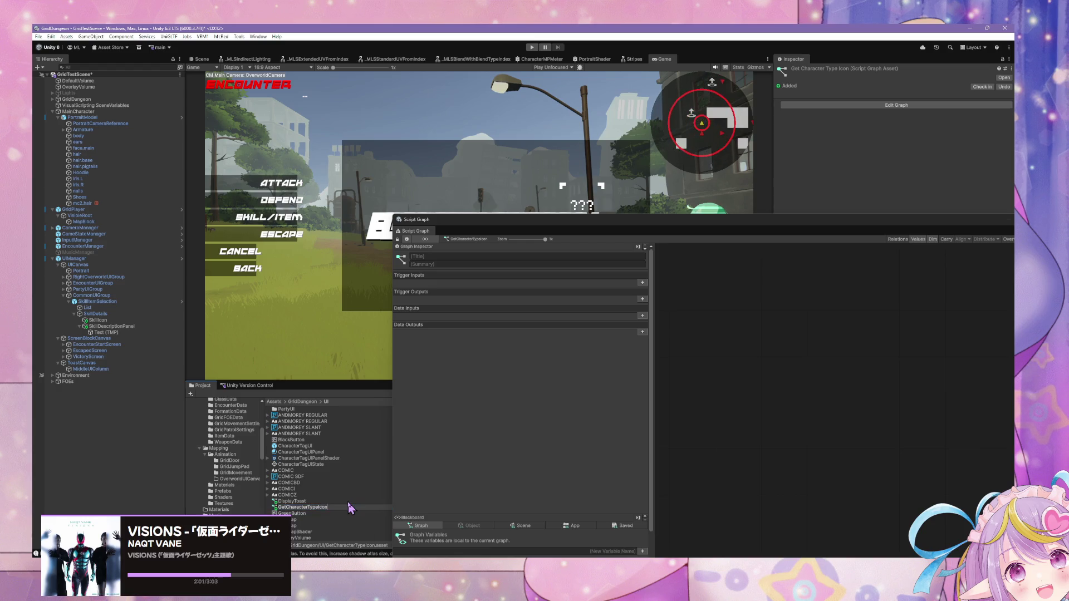
key("Return")
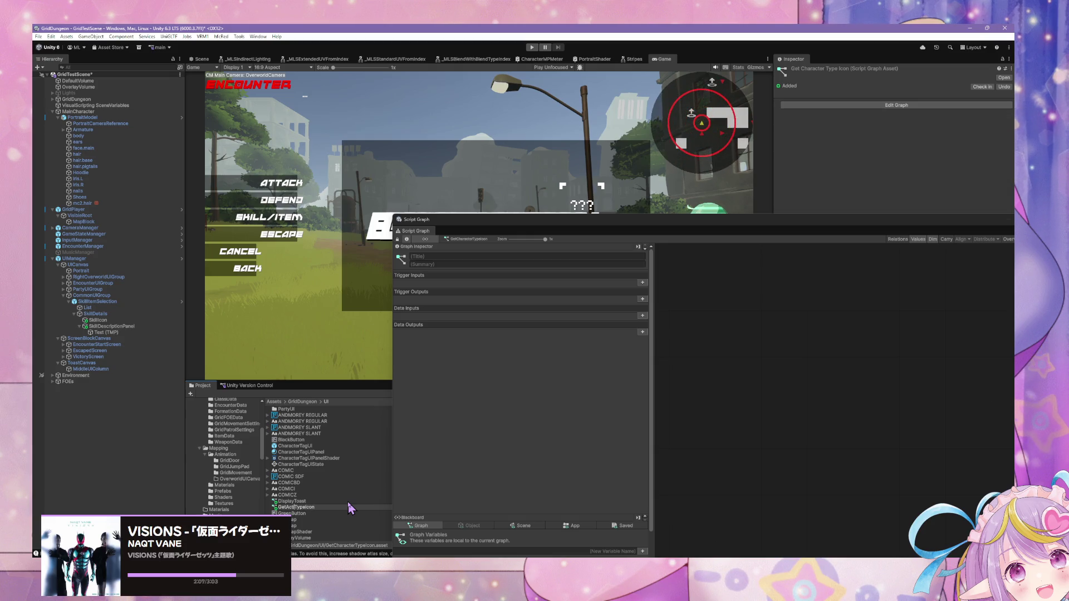
type("on")
key("Return")
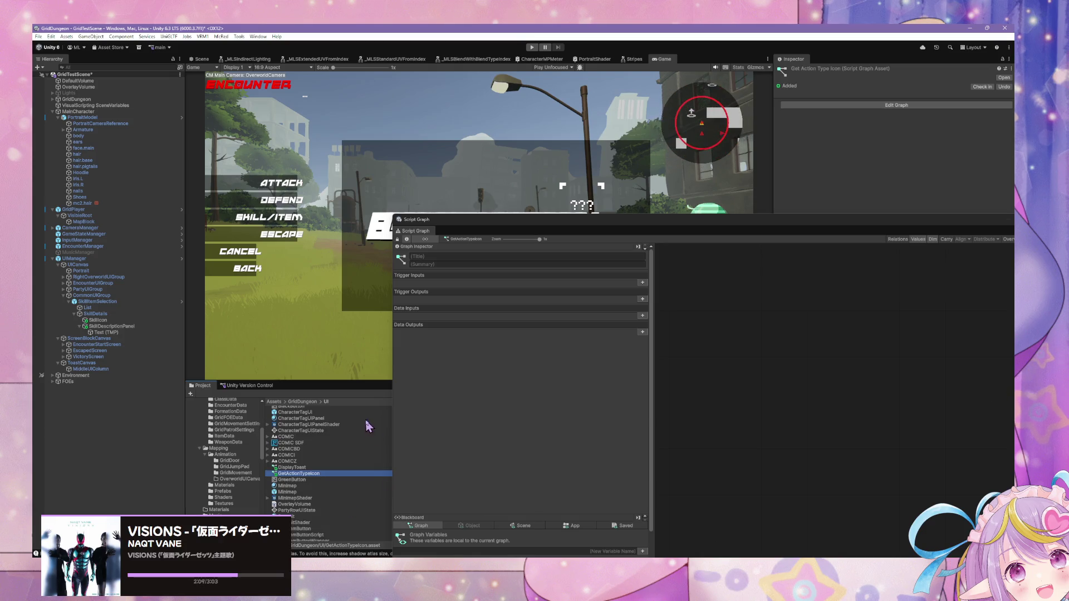
left_click_drag(495, 228, 716, 451)
left_click(636, 394)
type("t:")
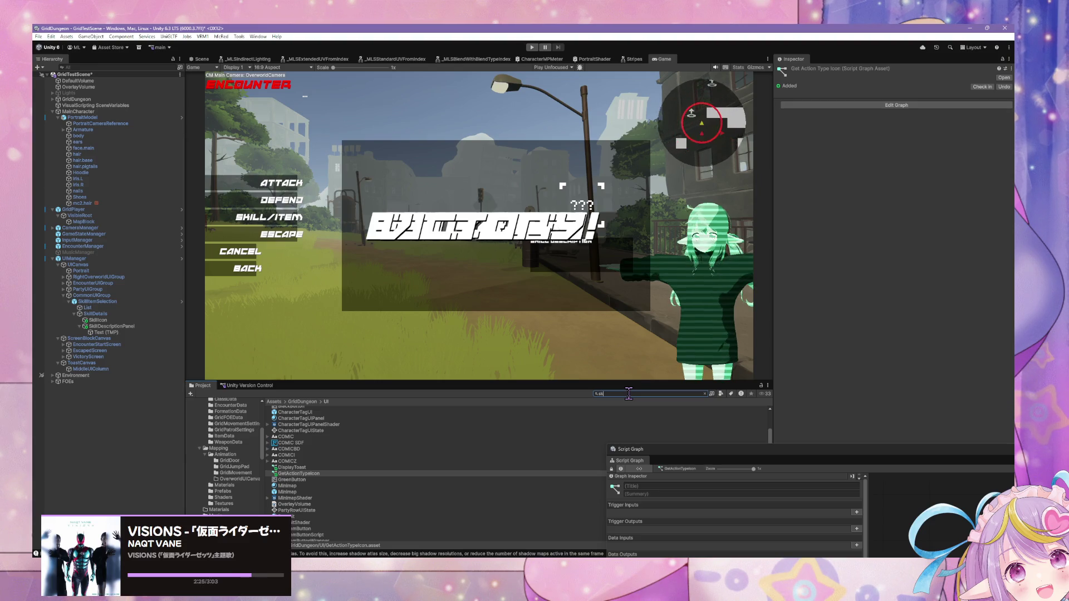
- Find and open the SkillItemButton prefab's Script Graph
type("skill")
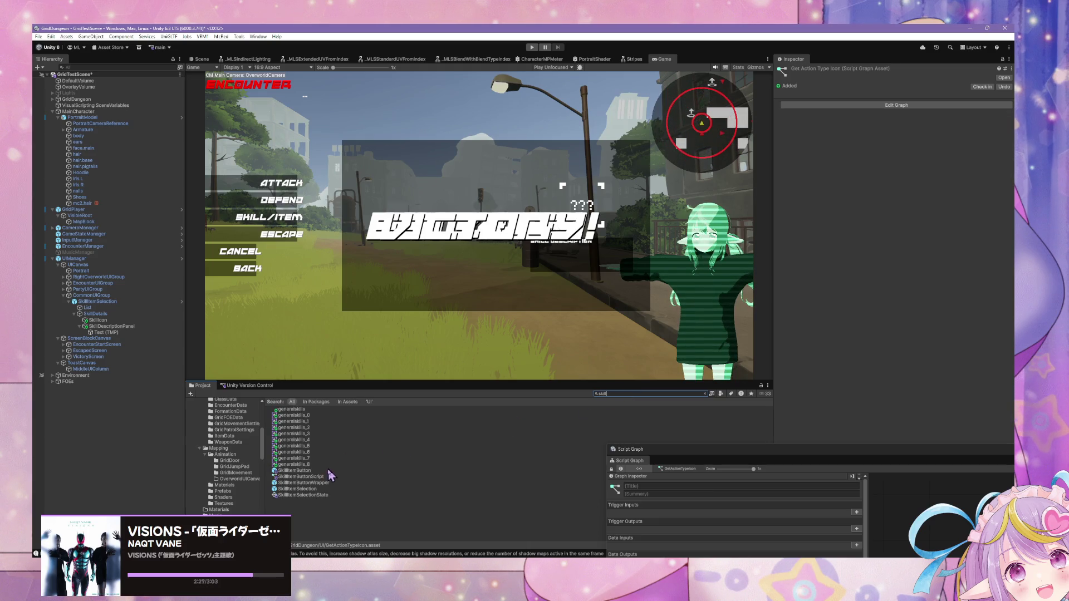
left_click(329, 472)
left_click_drag(673, 448, 558, 176)
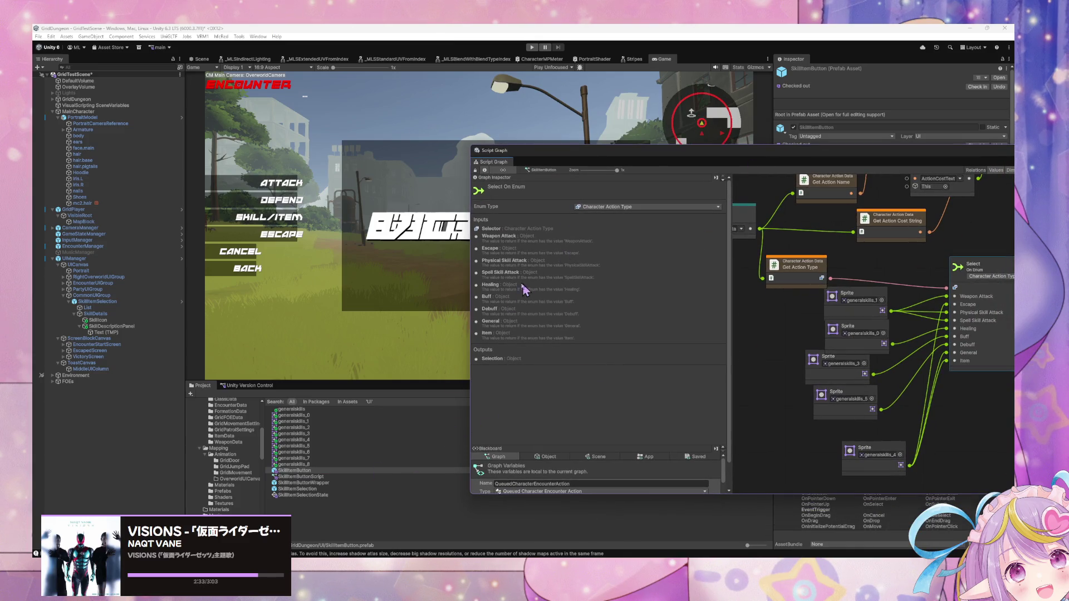
- Search the Project for GetActionTypeIcon and drop it into the graph as a subgraph node
mouse_move(584, 146)
left_mouse_down()
mouse_move(584, 281)
mouse_move(613, 149)
mouse_move(645, 172)
mouse_move(658, 392)
mouse_move(648, 451)
left_mouse_up()
left_click(649, 393)
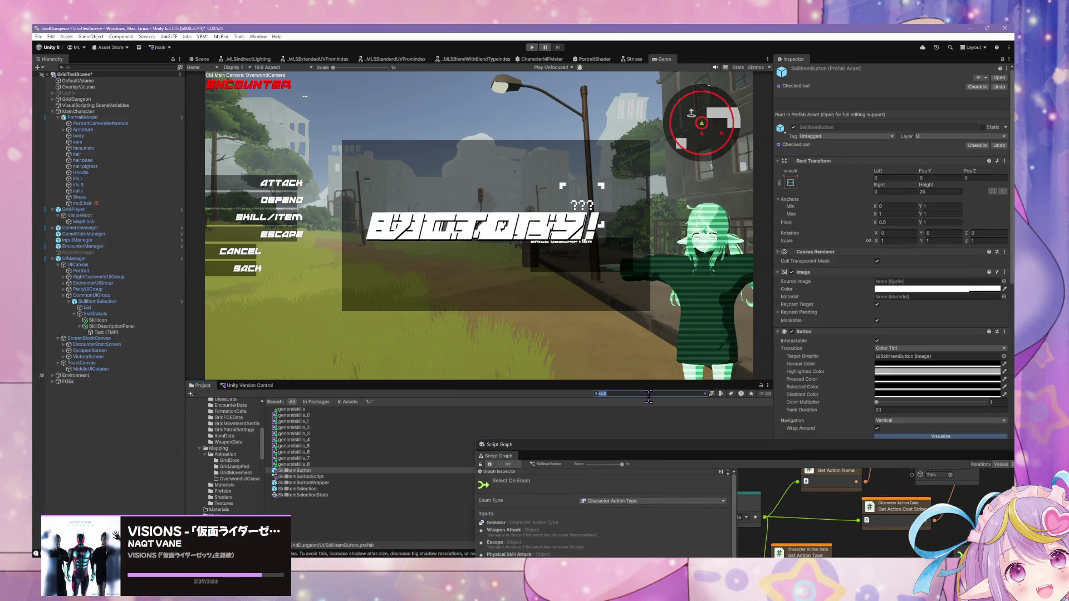
type("actionty")
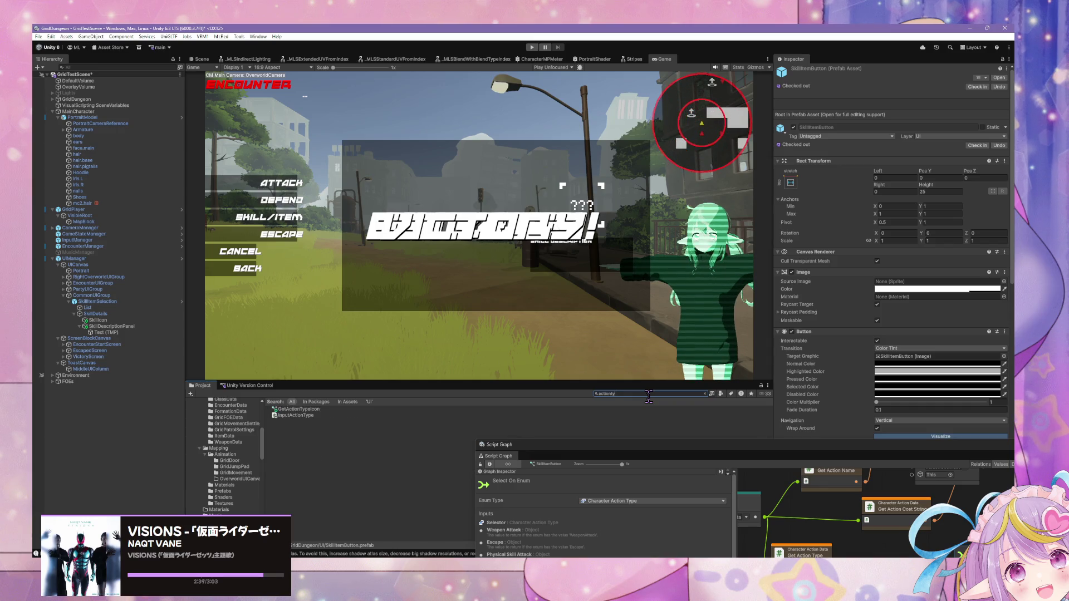
left_click(745, 450)
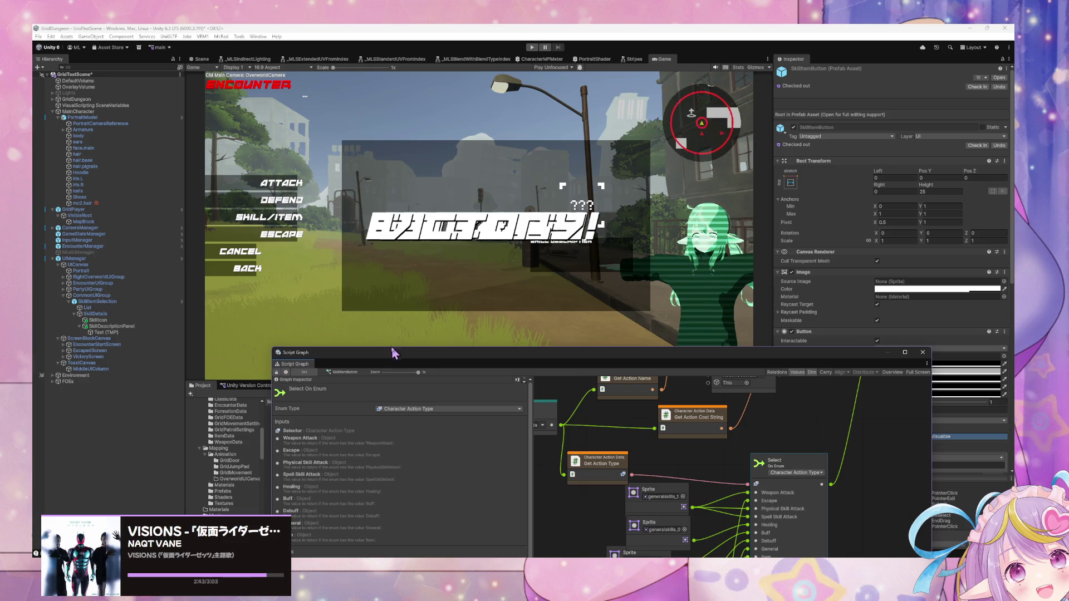
left_click_drag(293, 411, 897, 484)
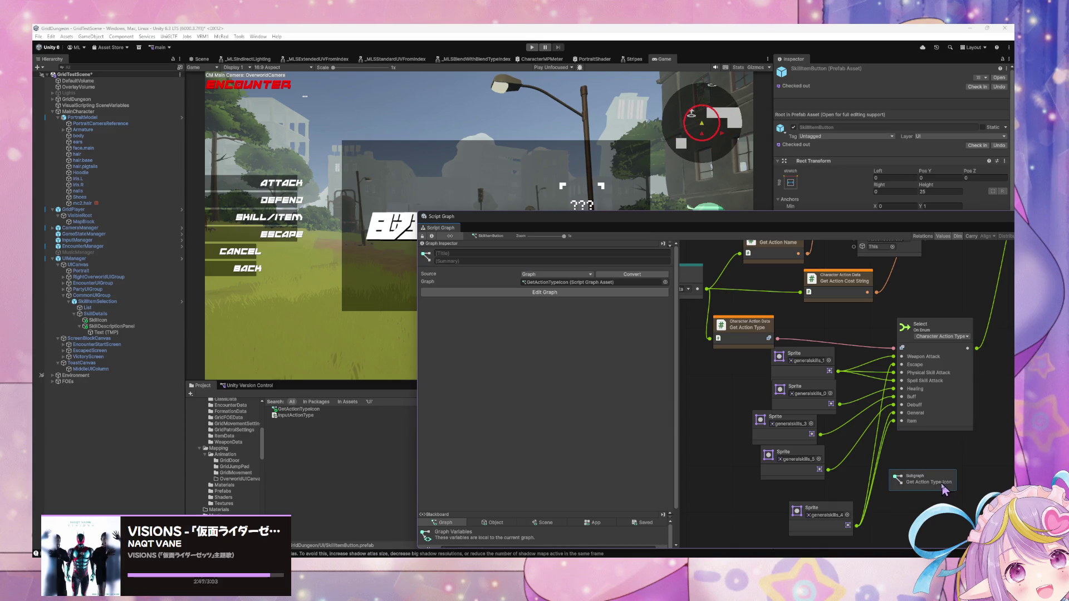
- Rename the GetActionTypeIcon asset to GetCharacterActionTypeIcon
left_click(298, 410)
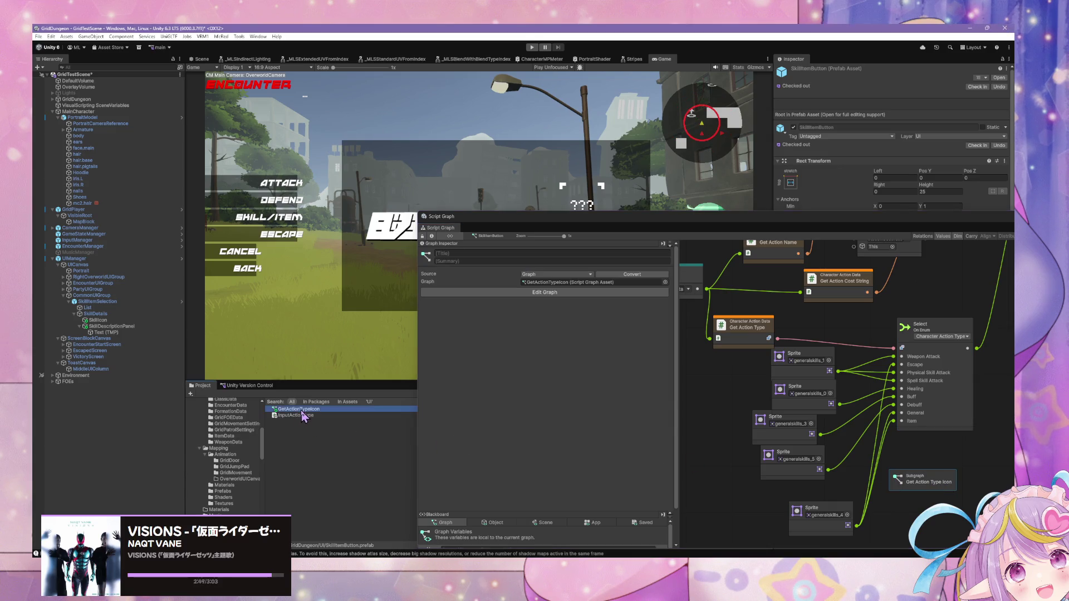
type("Character")
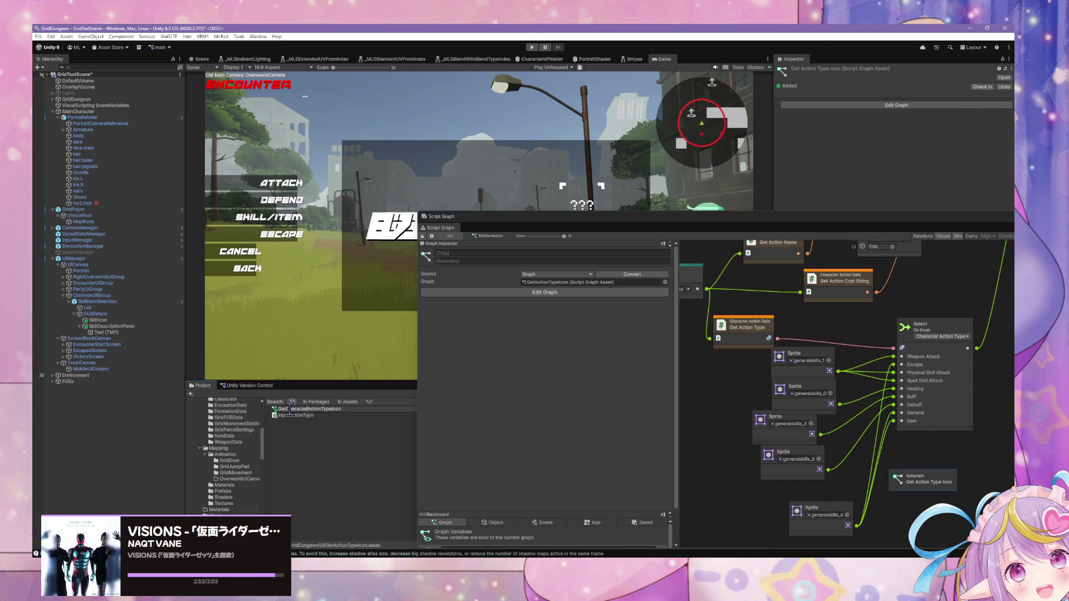
key("Return")
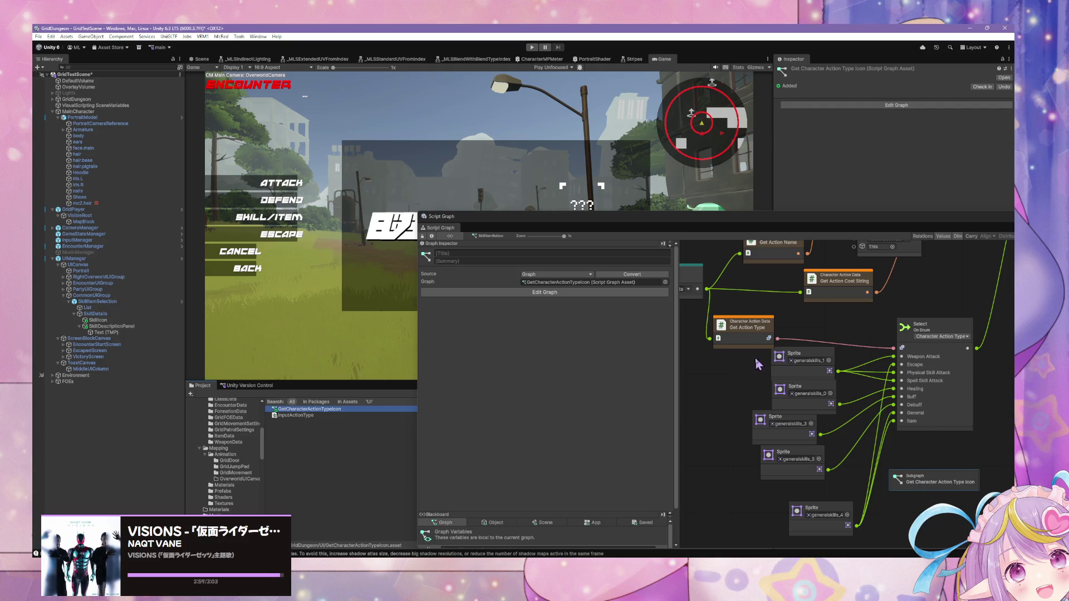
- Open the Get Character Action Type Icon subgraph and remove its trigger input
double_click(917, 476)
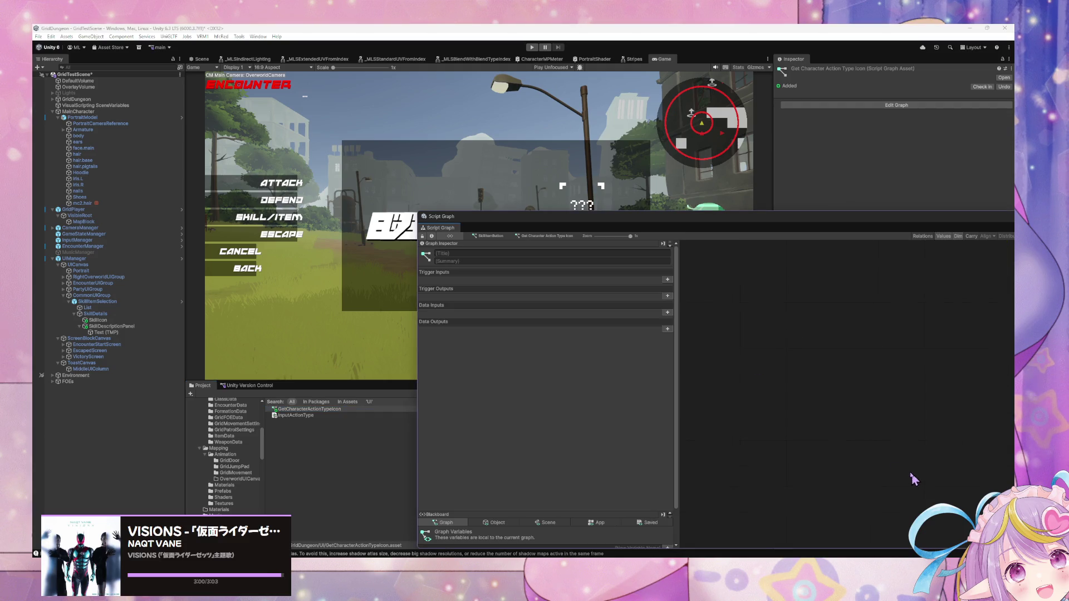
left_click(668, 280)
left_click(667, 291)
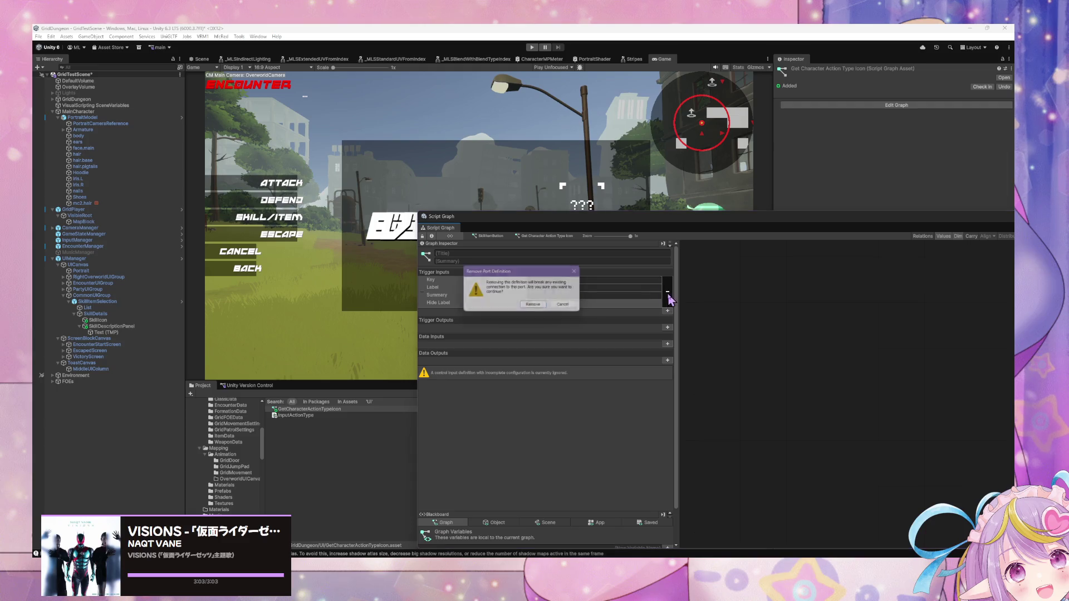
left_click(535, 307)
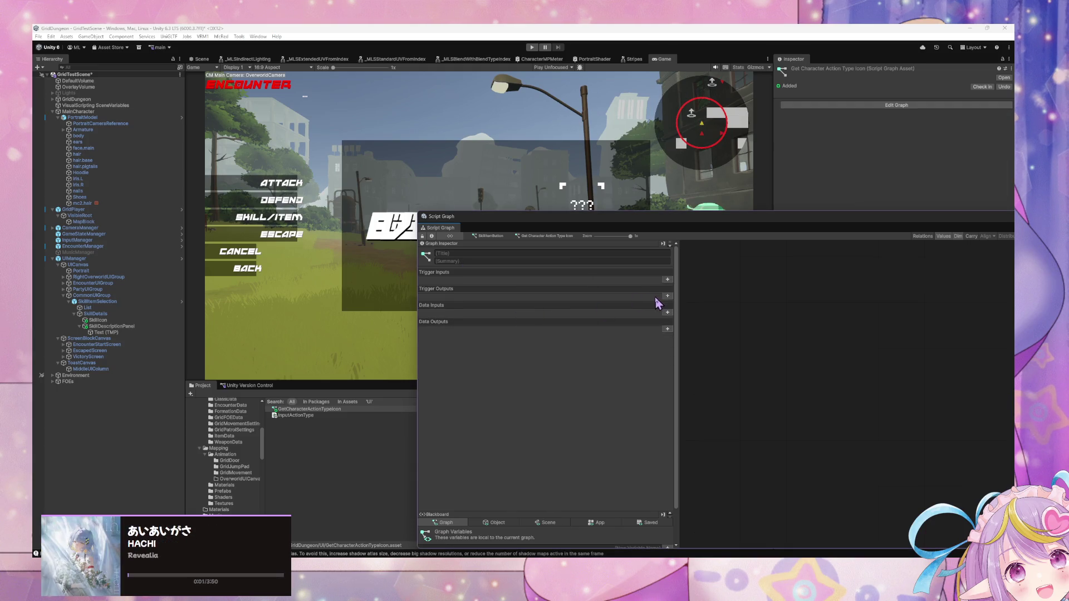
- Add a data input of type Character Action Type with key CharacterActionType
left_click(667, 312)
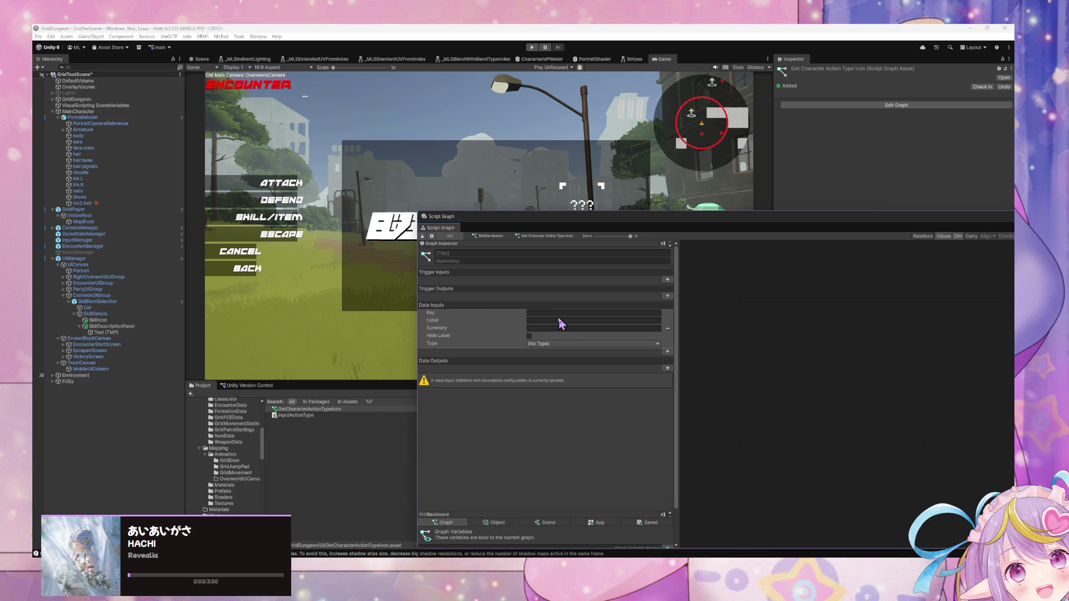
left_click(546, 346)
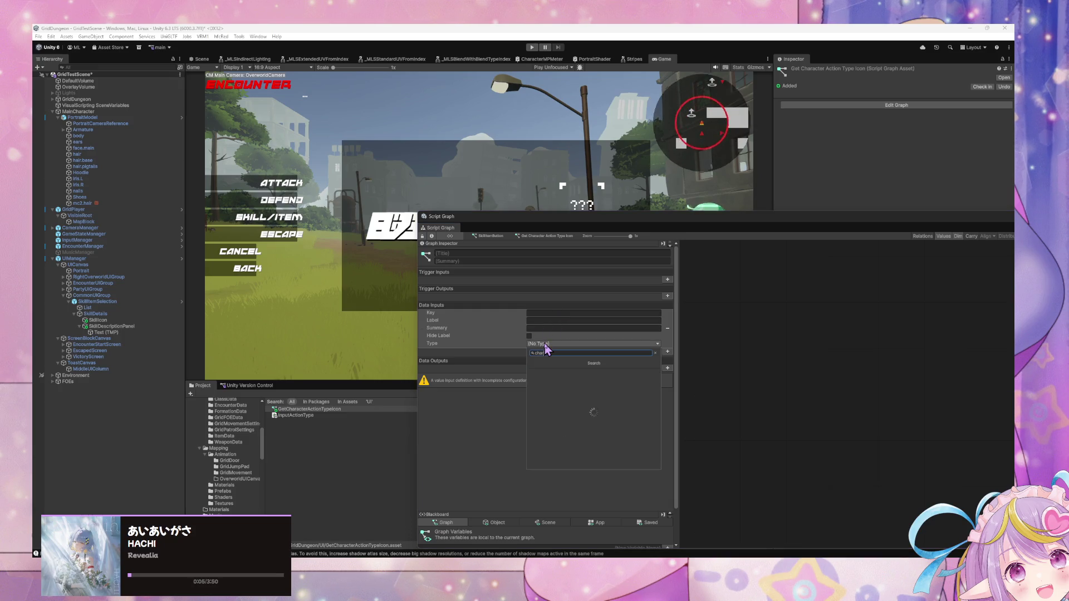
type("character action type")
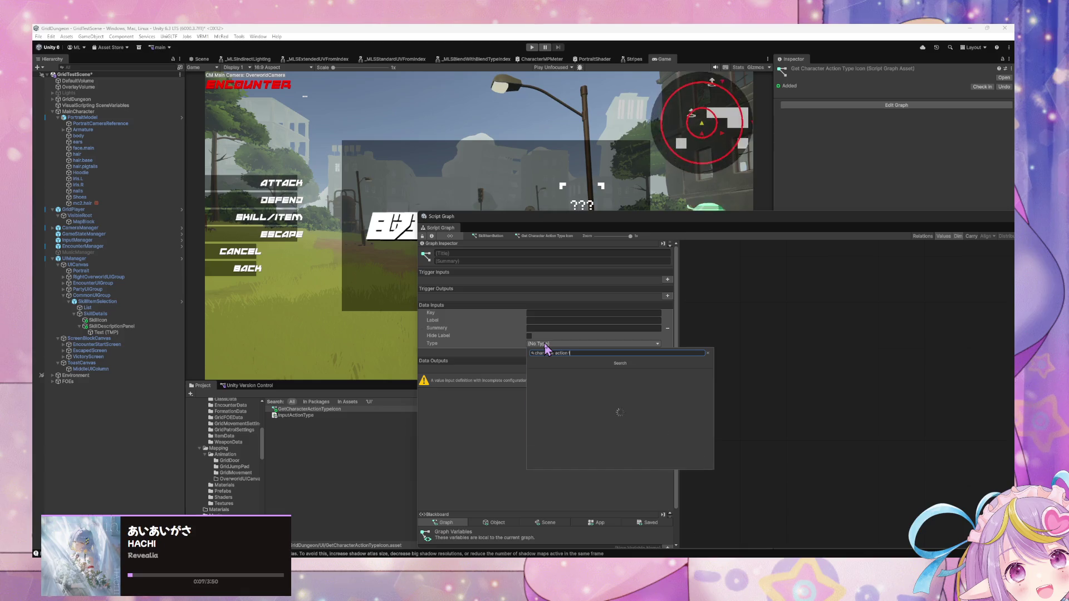
key("Return")
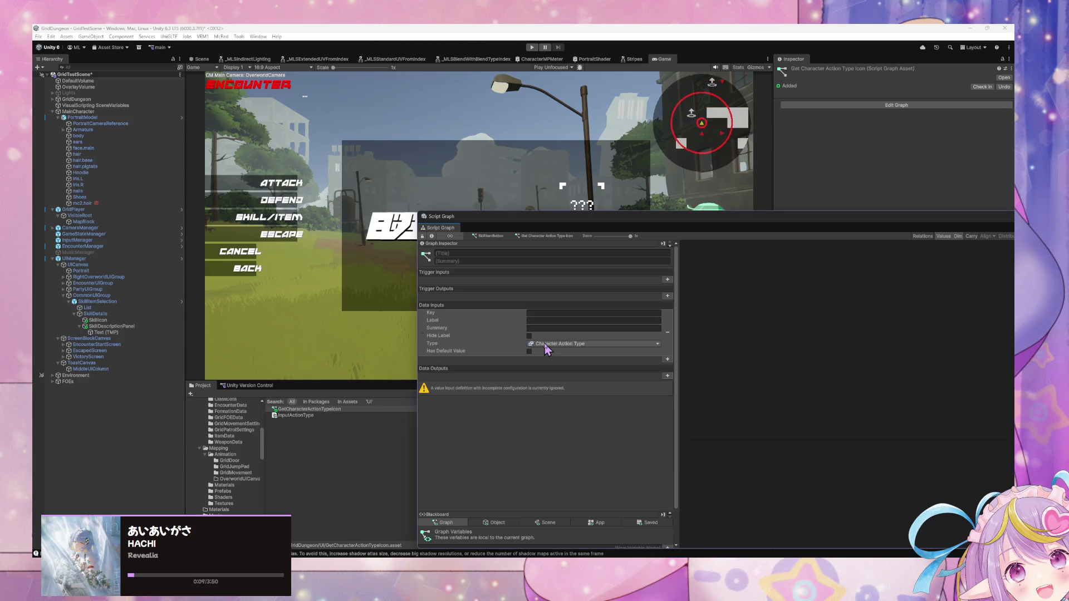
left_click(559, 316)
type("Character")
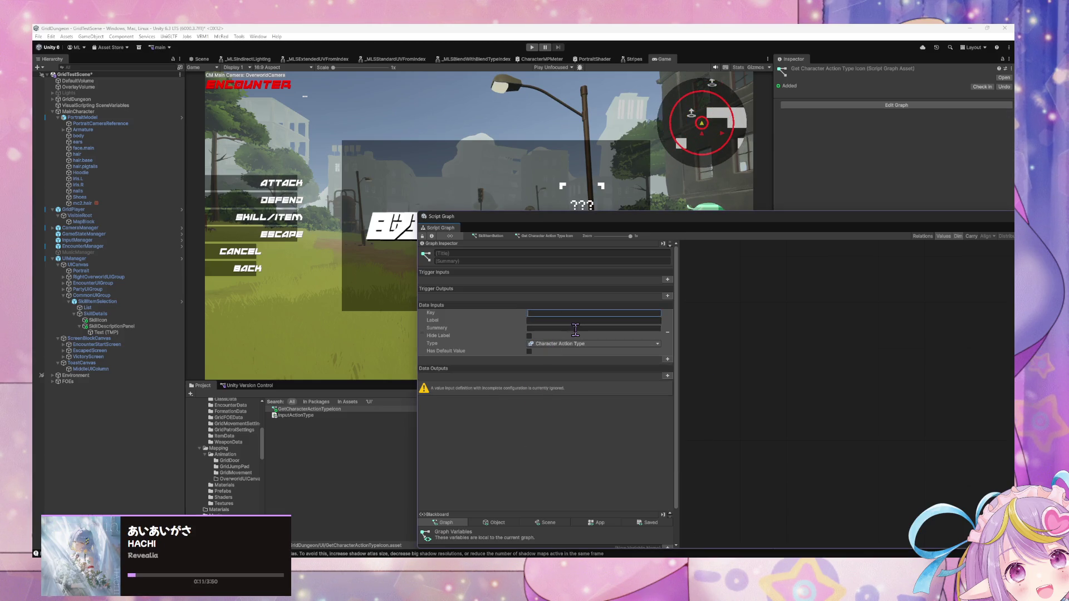
type("A")
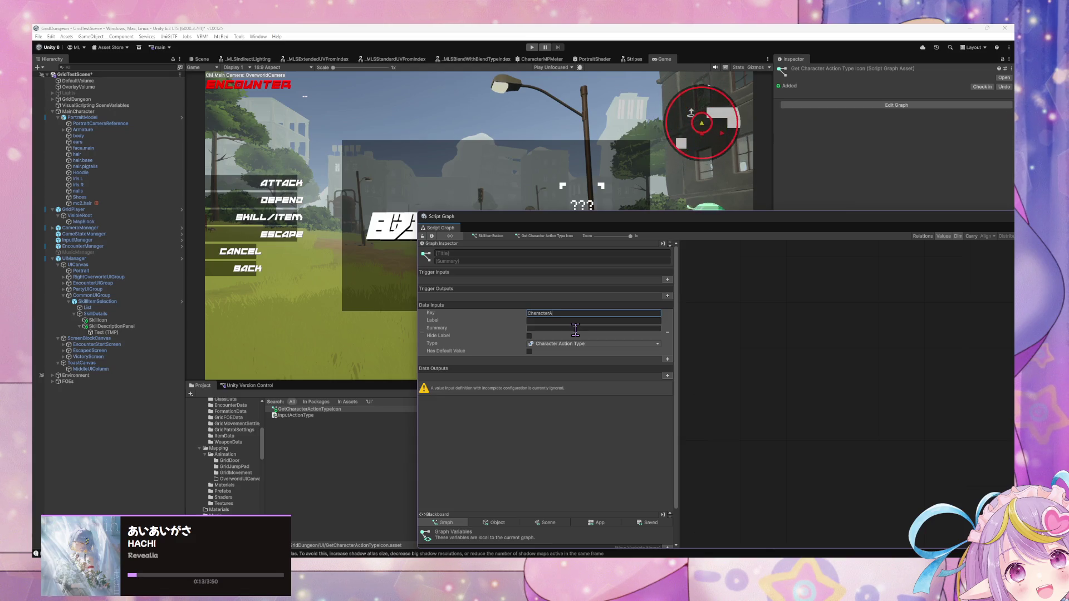
type("ctionType")
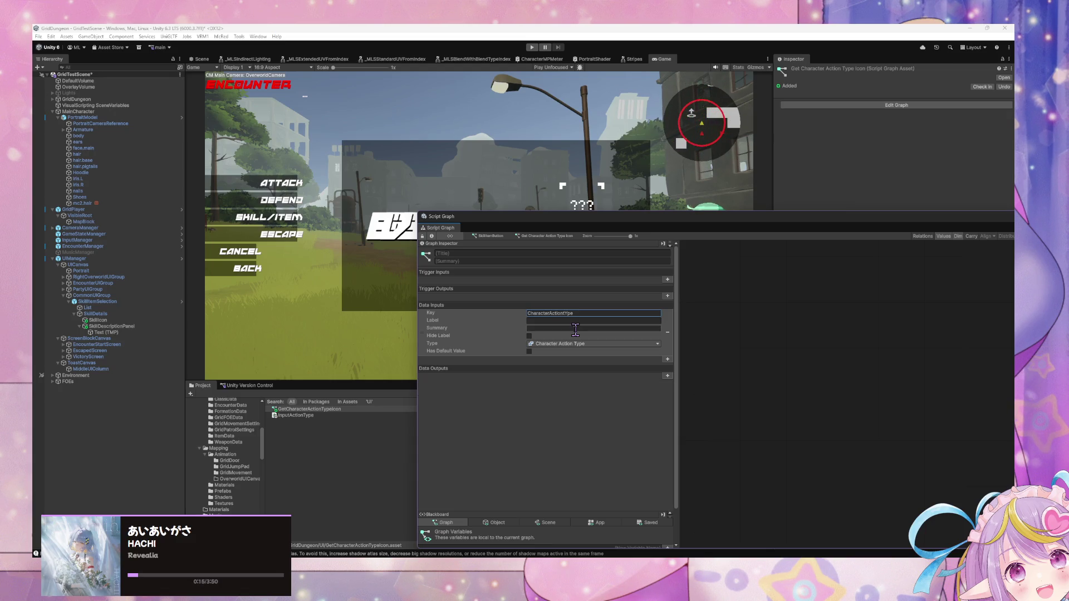
left_click(580, 313)
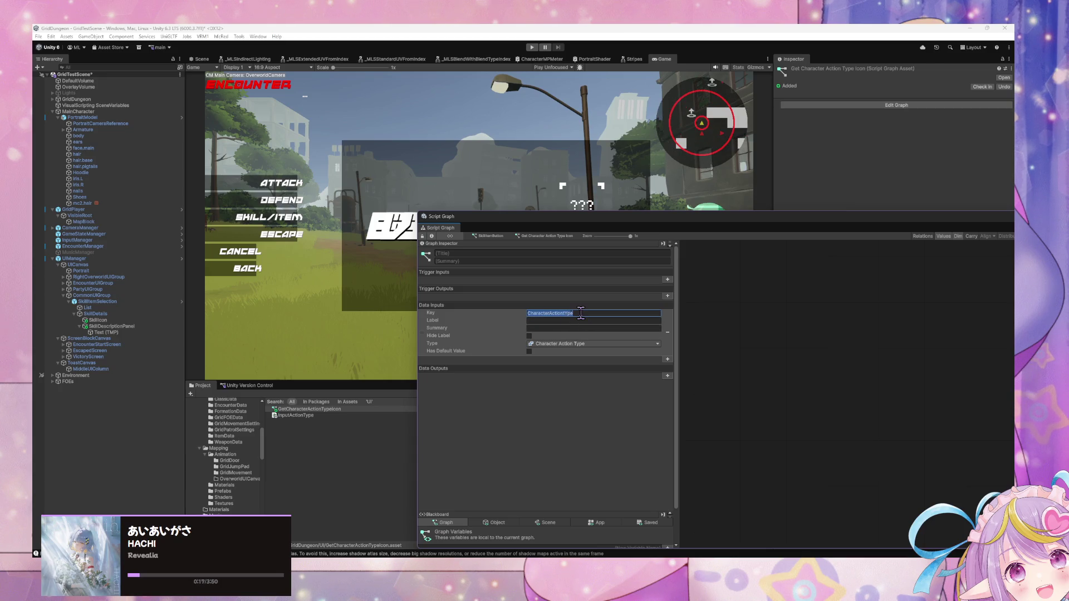
key("End")
key("BackSpace")
type("e")
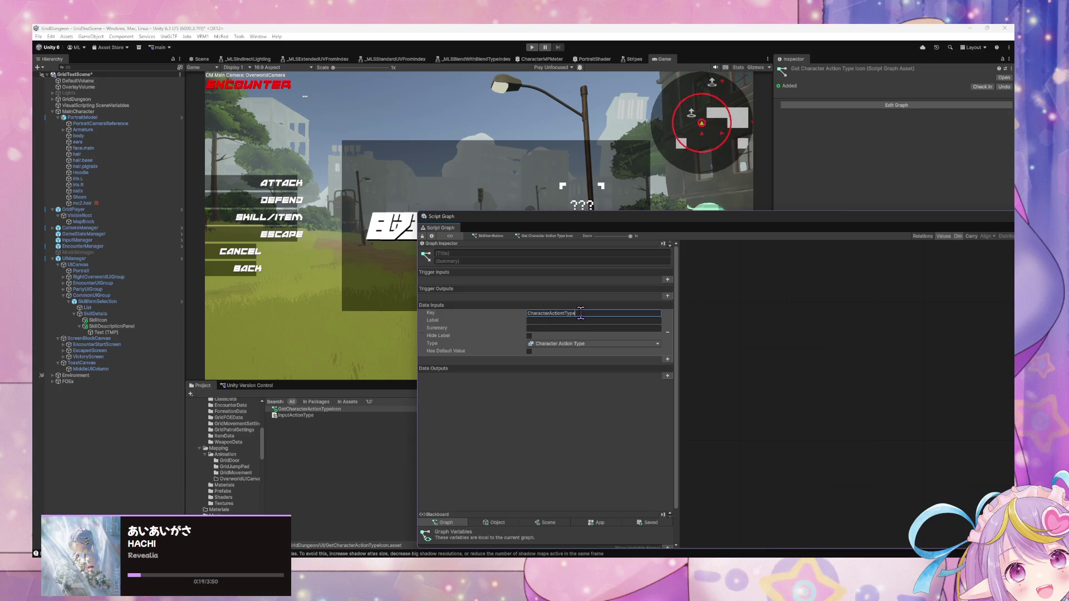
left_click(576, 314)
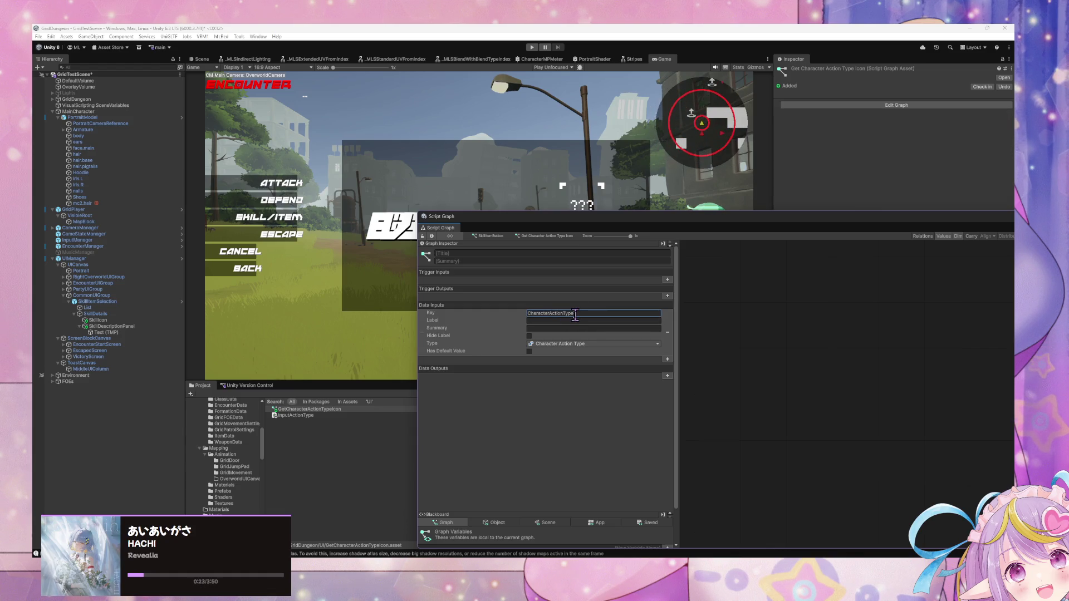
- Return to the SkillItemButton graph, nudge the subgraph node right, and reopen the subgraph
left_click(507, 238)
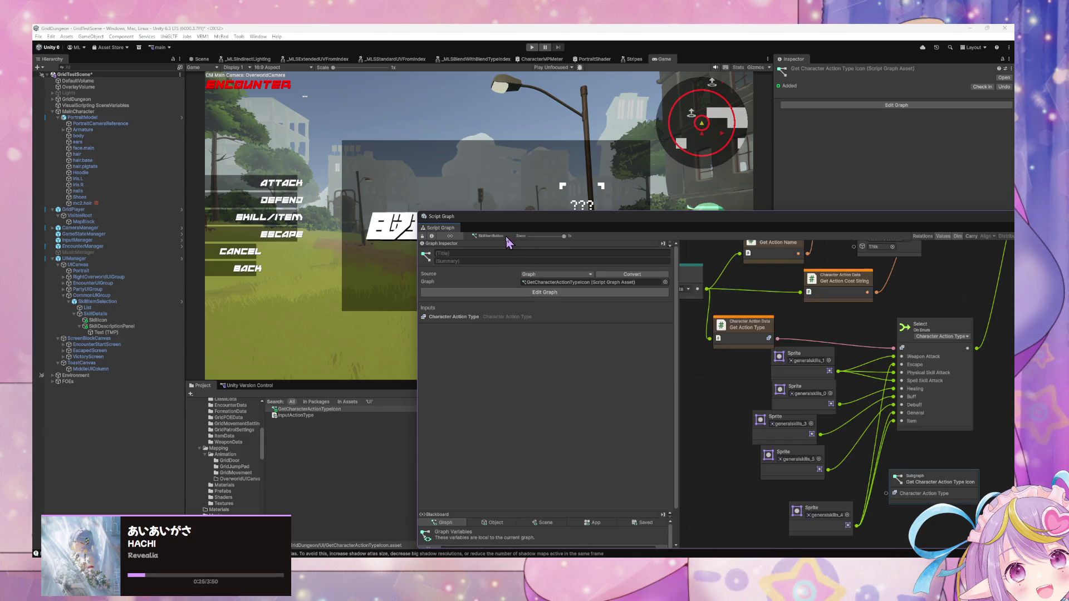
left_click_drag(853, 428, 773, 418)
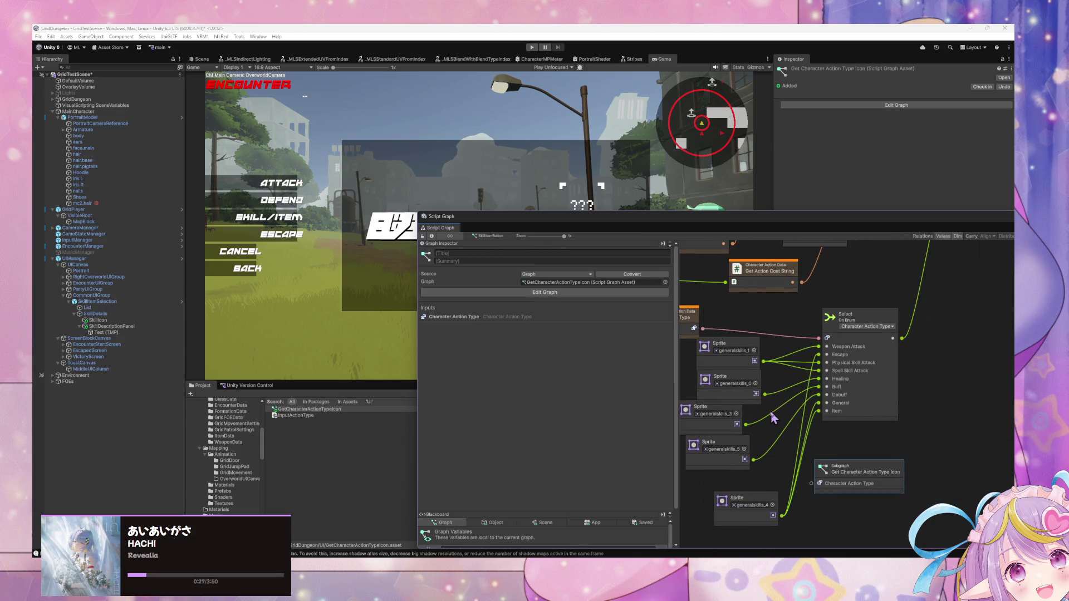
left_click_drag(850, 484, 873, 483)
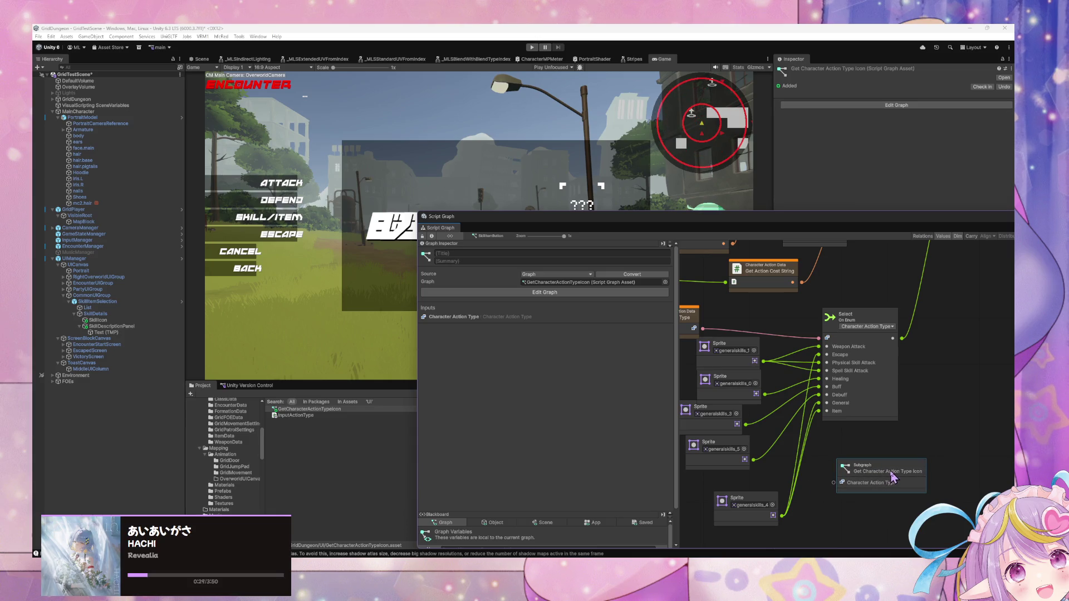
mouse_move(898, 425)
left_mouse_down()
mouse_move(974, 455)
mouse_move(913, 429)
mouse_move(928, 436)
mouse_move(919, 437)
left_mouse_up()
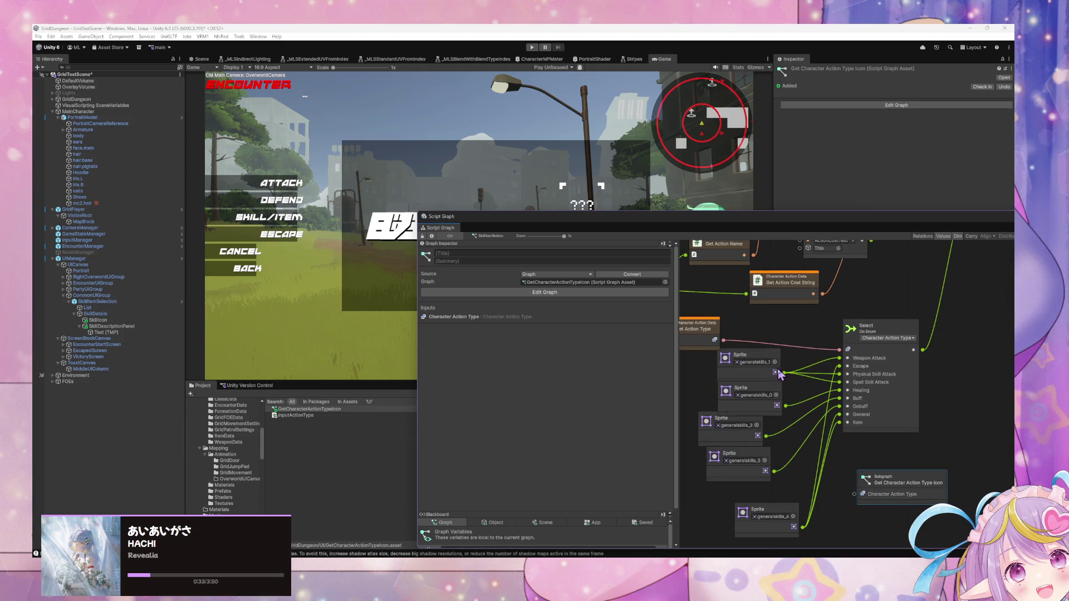
double_click(892, 482)
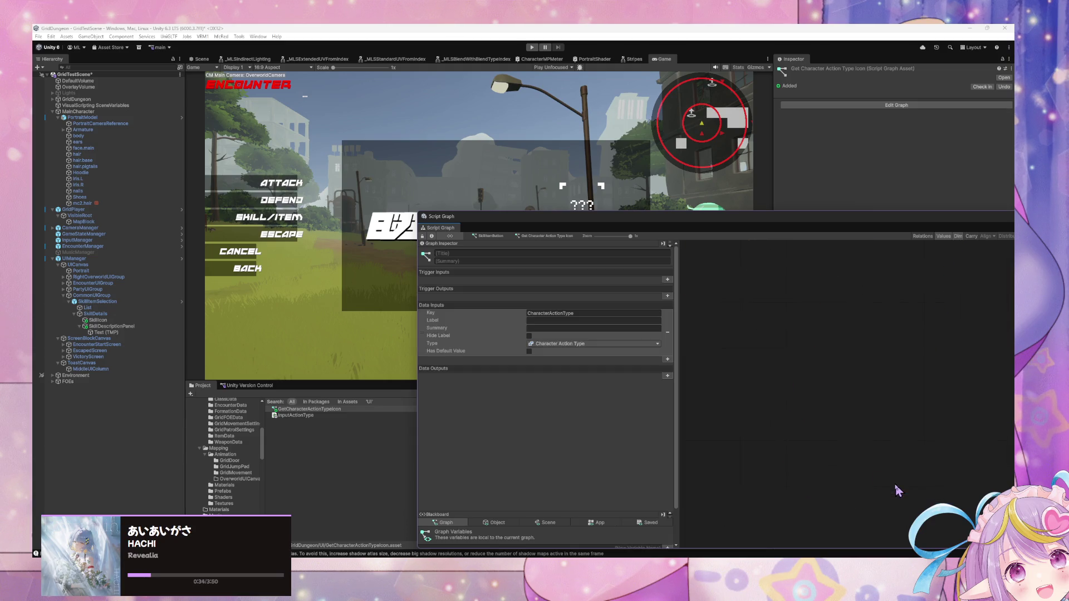
- Rename the GetCharacterActionTypeIcon asset to GetCharacterActionTypeSprite
left_click(353, 411)
key("End")
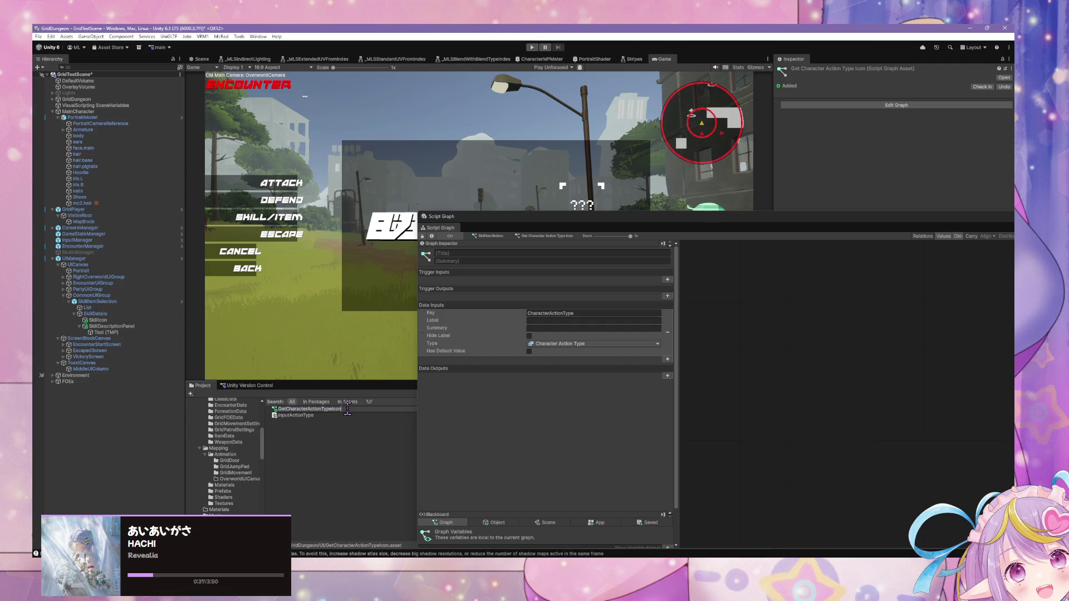
key("BackSpace")
key("BackSpace")
key("BackSpace")
type("Sp")
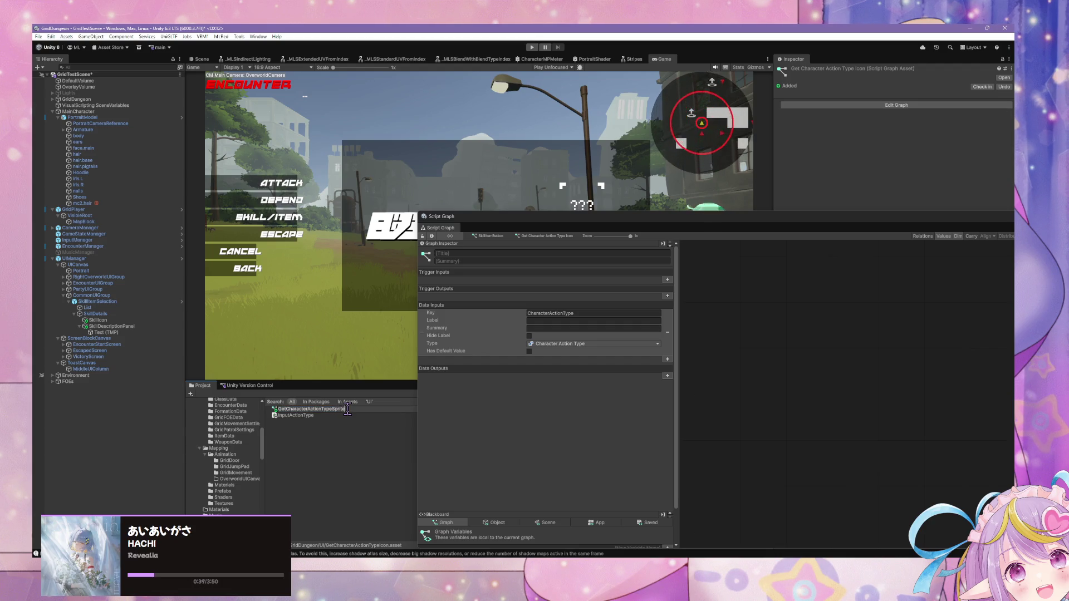
type("rite")
key("Return")
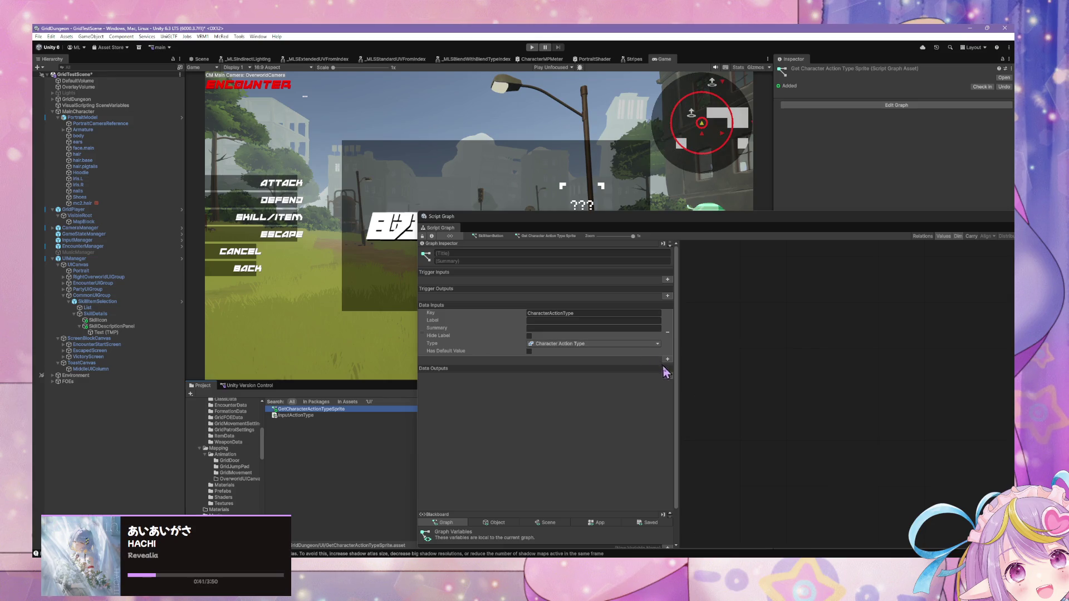
- Add a data output to the subgraph with key Sprite and type Sprite
scroll(646, 365, "down", 2)
left_click(668, 337)
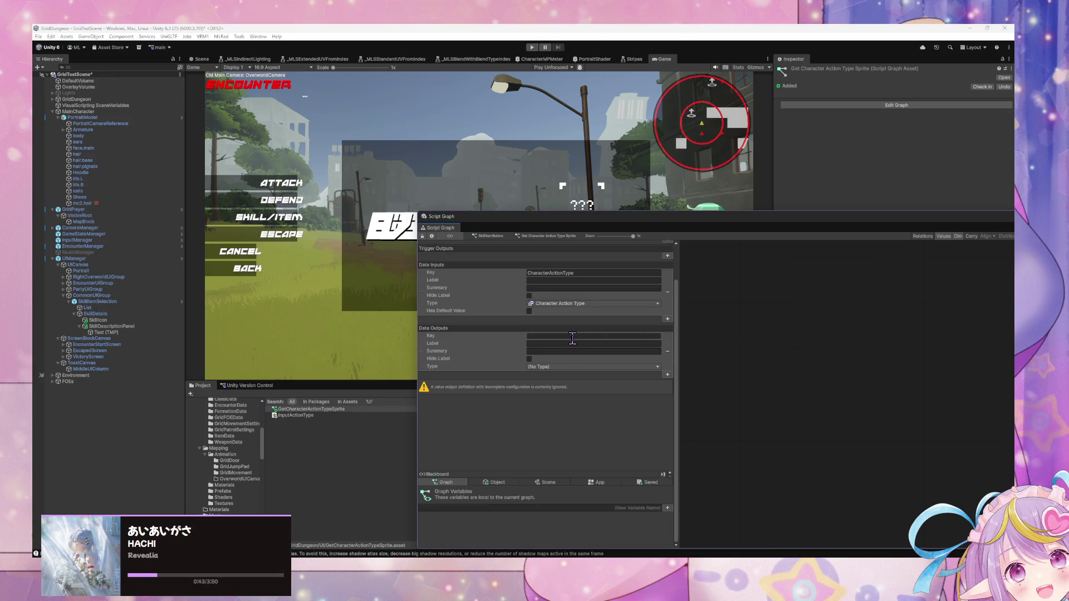
type("Sprite")
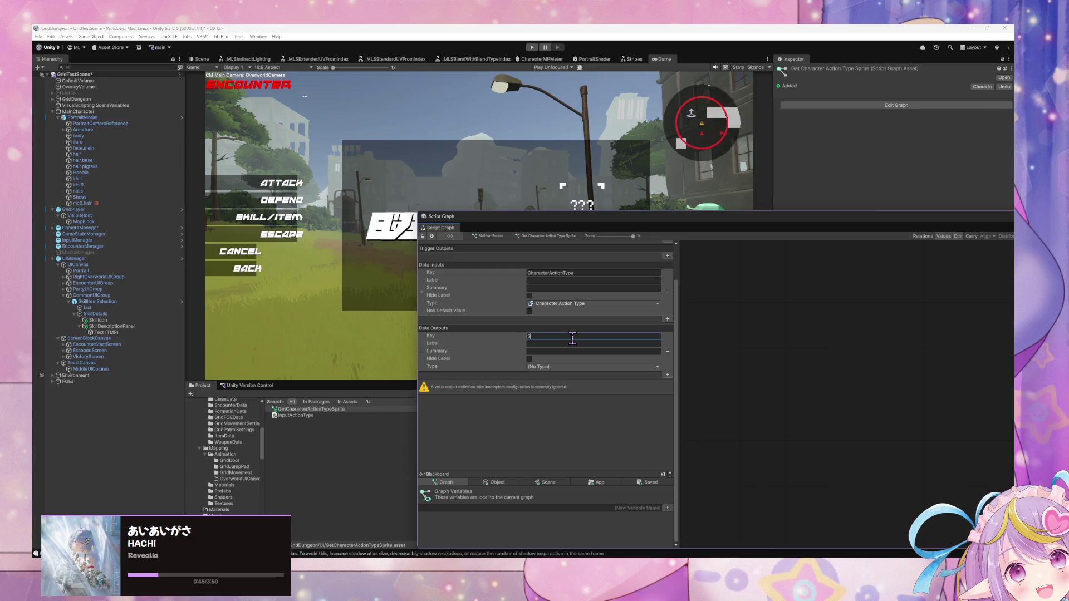
key("Return")
left_click(543, 368)
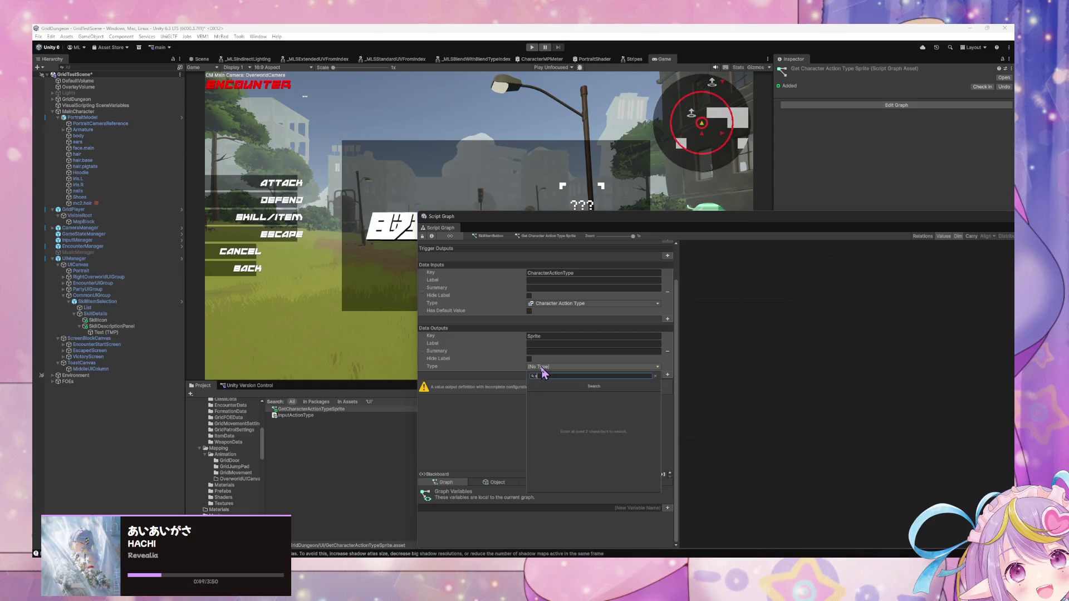
type("sprite")
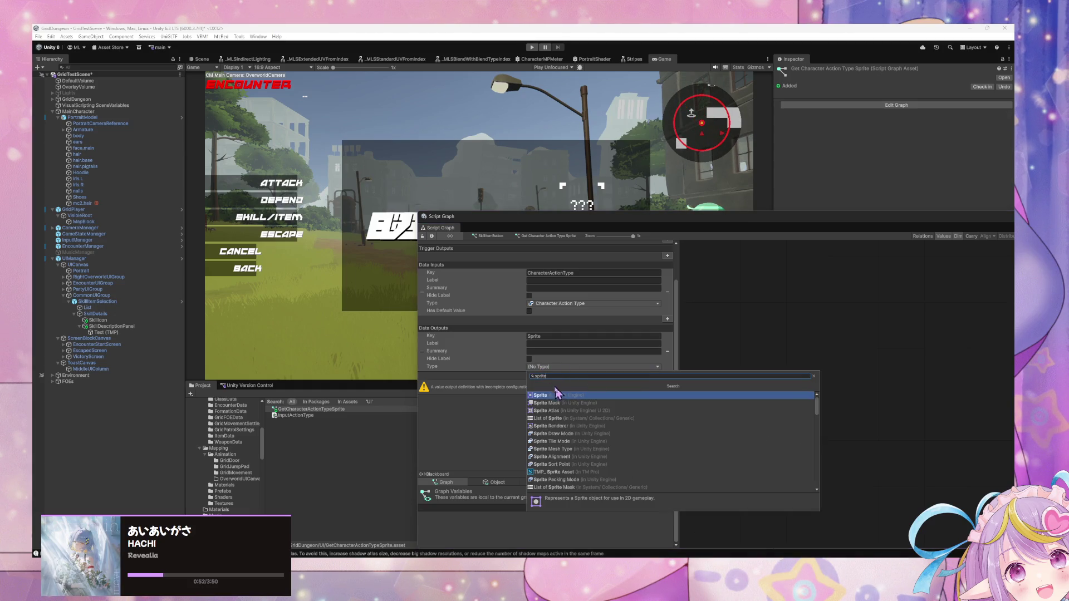
left_click(547, 395)
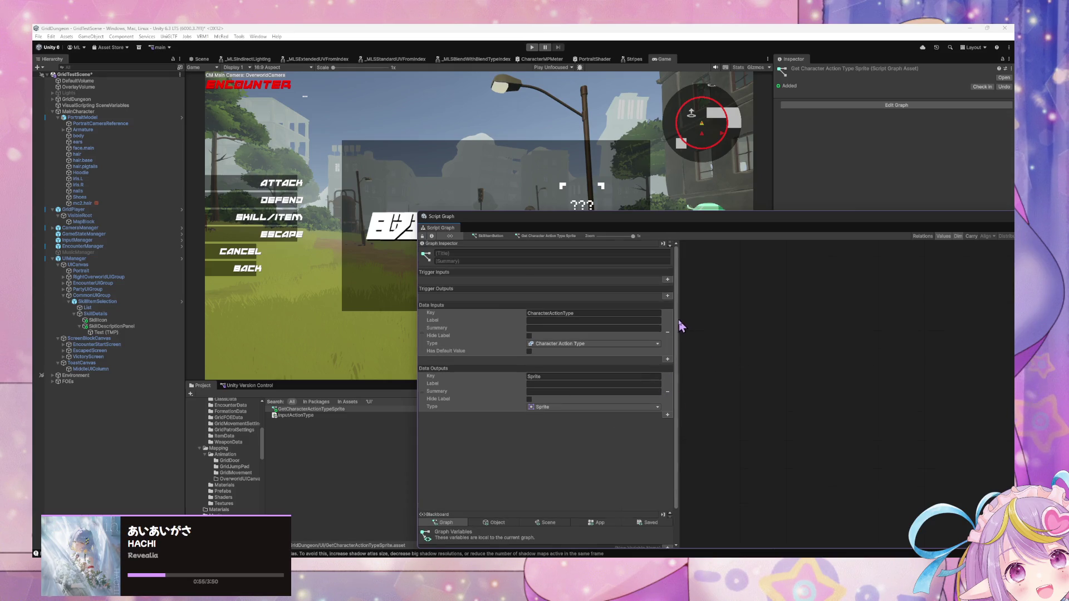
right_click(740, 335)
left_click(768, 320)
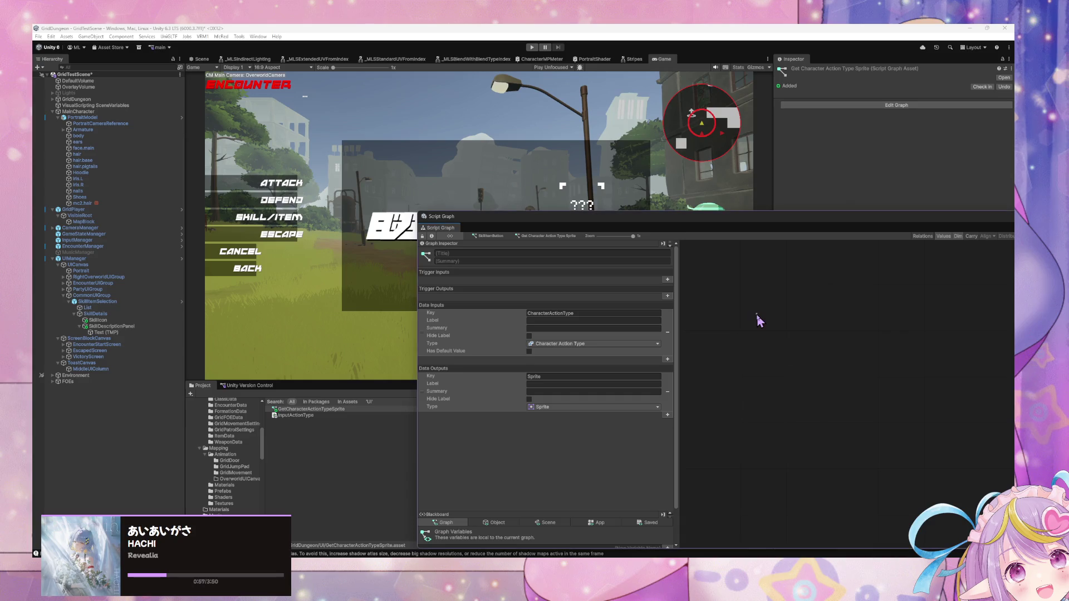
- Back in the SkillItemButton graph, box-select and delete the Select and Sprite nodes
left_click(501, 236)
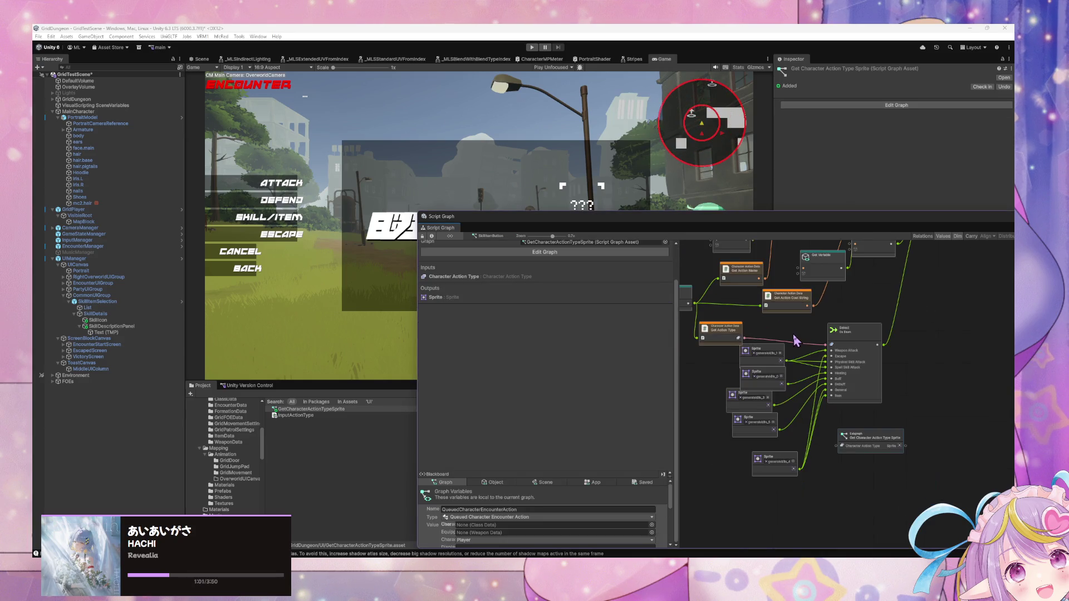
left_click_drag(877, 457, 857, 532)
mouse_move(861, 482)
left_mouse_down()
mouse_move(890, 432)
mouse_move(908, 482)
mouse_move(754, 383)
mouse_move(751, 369)
left_mouse_up()
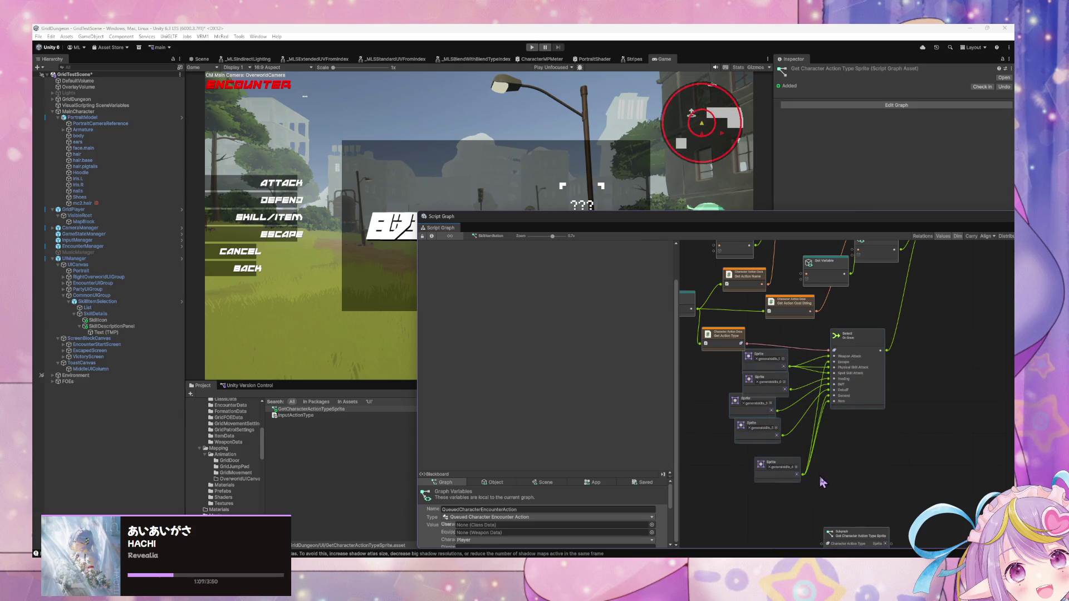
scroll(835, 432, "down", 2)
key("Delete")
- Wire Get Action Type's output into the Get Character Action Type Sprite subgraph's input
left_click_drag(862, 495, 844, 342)
left_click_drag(748, 305, 804, 350)
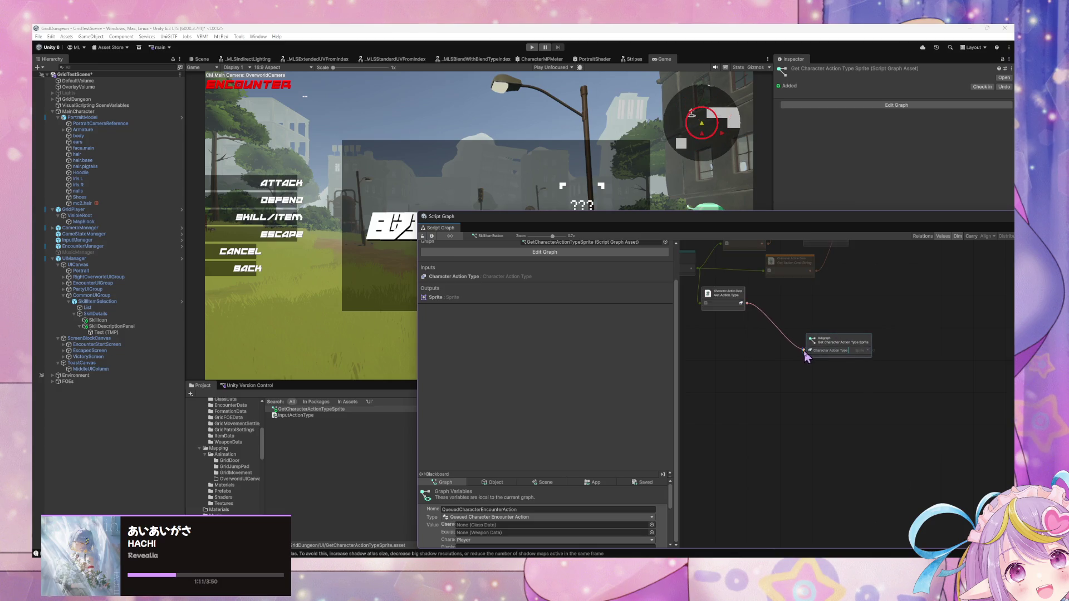
mouse_move(883, 351)
left_mouse_down()
mouse_move(814, 453)
mouse_move(847, 334)
mouse_move(842, 298)
left_mouse_up()
scroll(770, 463, "up", 2)
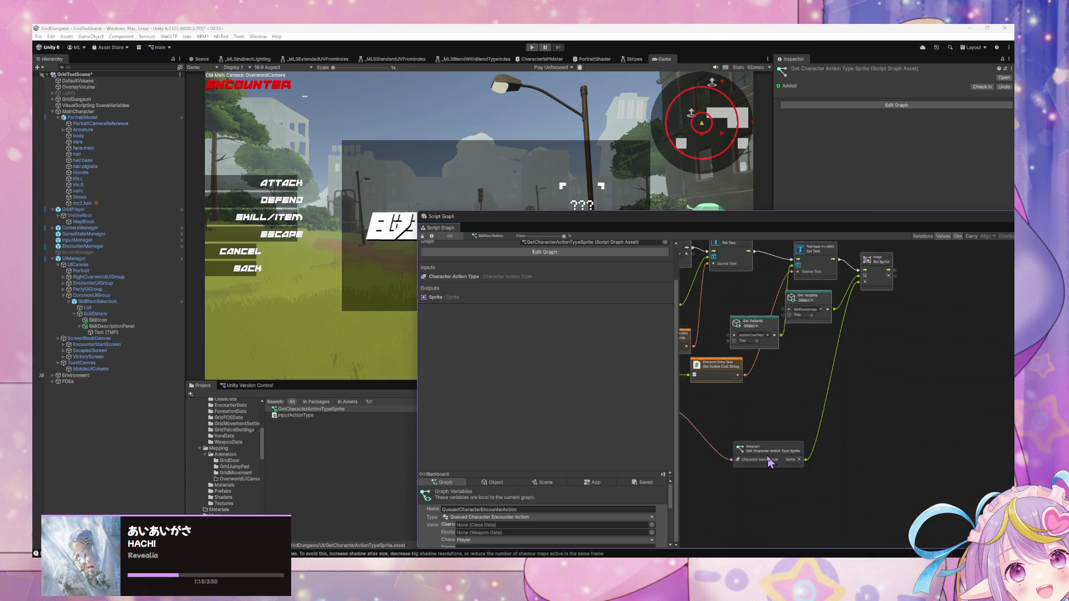
double_click(873, 390)
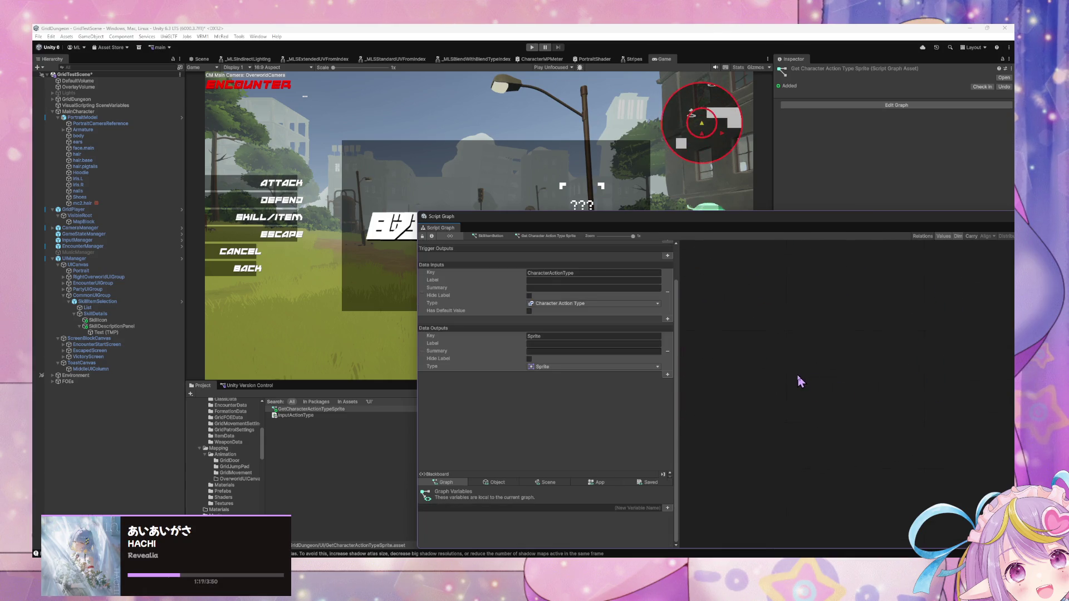
- Add a subgraph Input node and connect its Character Action Type port to Select
right_click(845, 299)
left_click(847, 298)
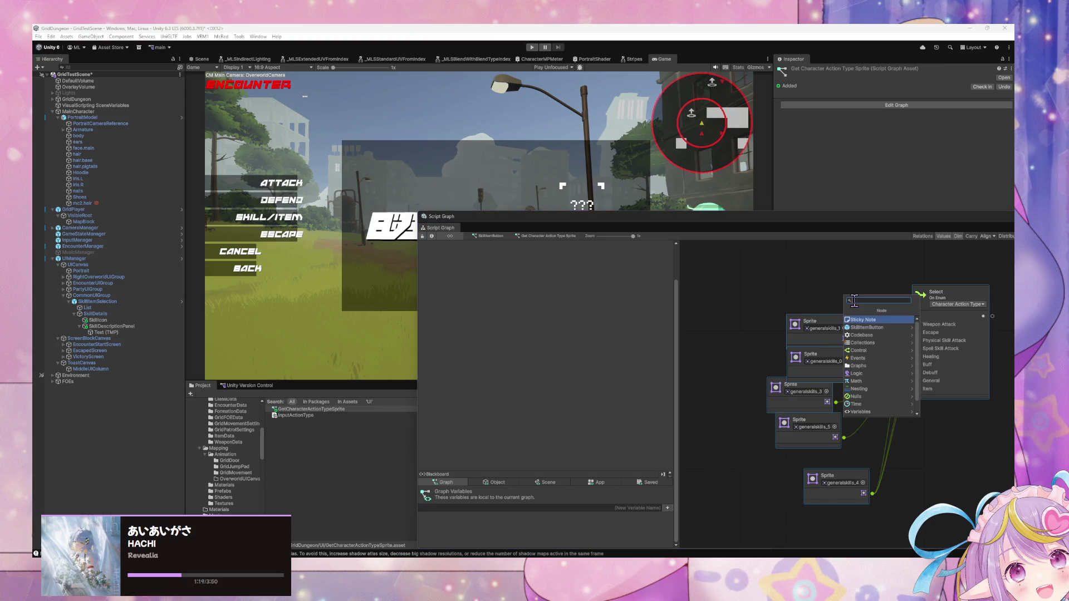
type("input")
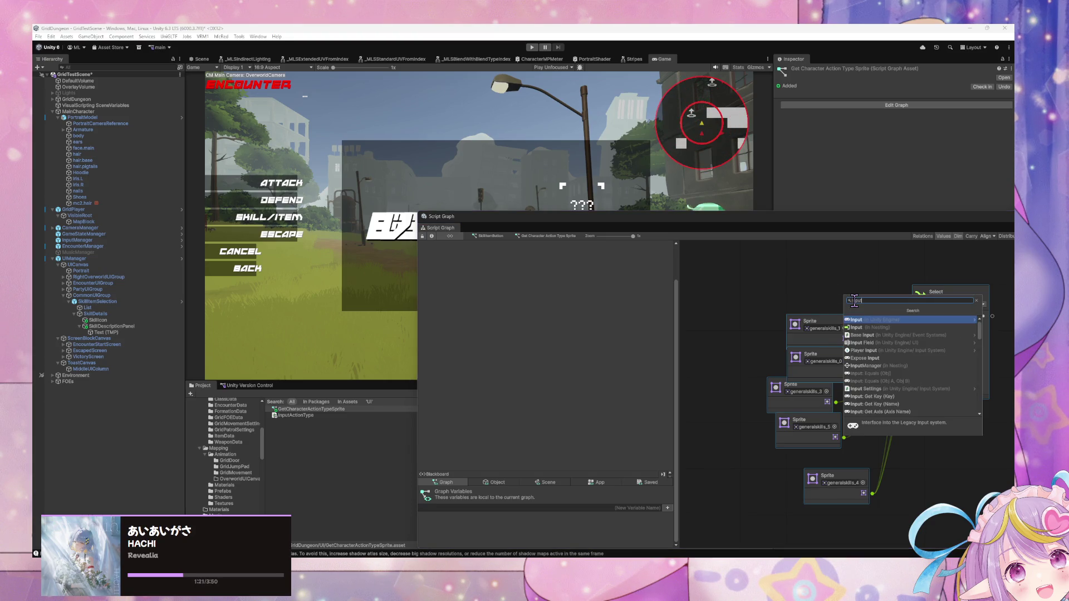
key("Down")
key("Return")
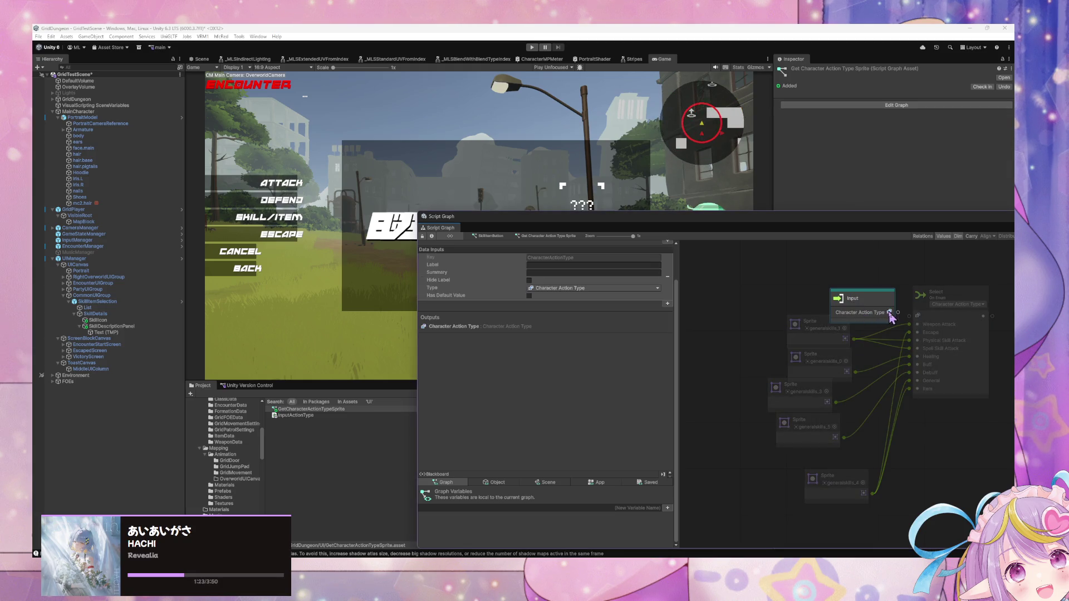
mouse_move(889, 313)
left_mouse_down()
mouse_move(872, 303)
mouse_move(921, 329)
mouse_move(809, 342)
left_mouse_up()
- Add a subgraph Output node and wire the Select result into its Sprite port
right_click(947, 394)
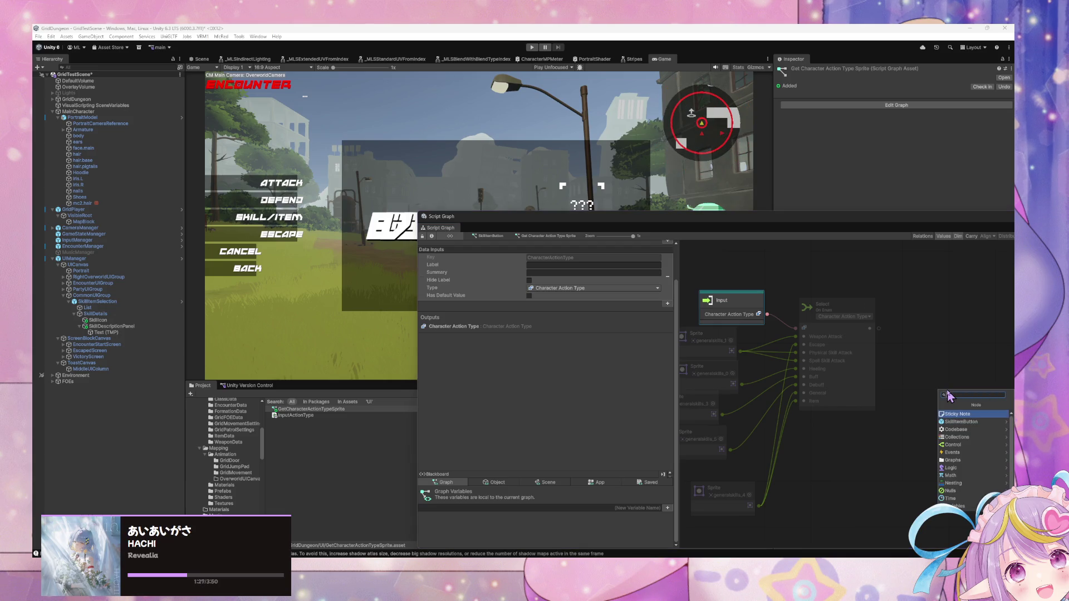
type("output")
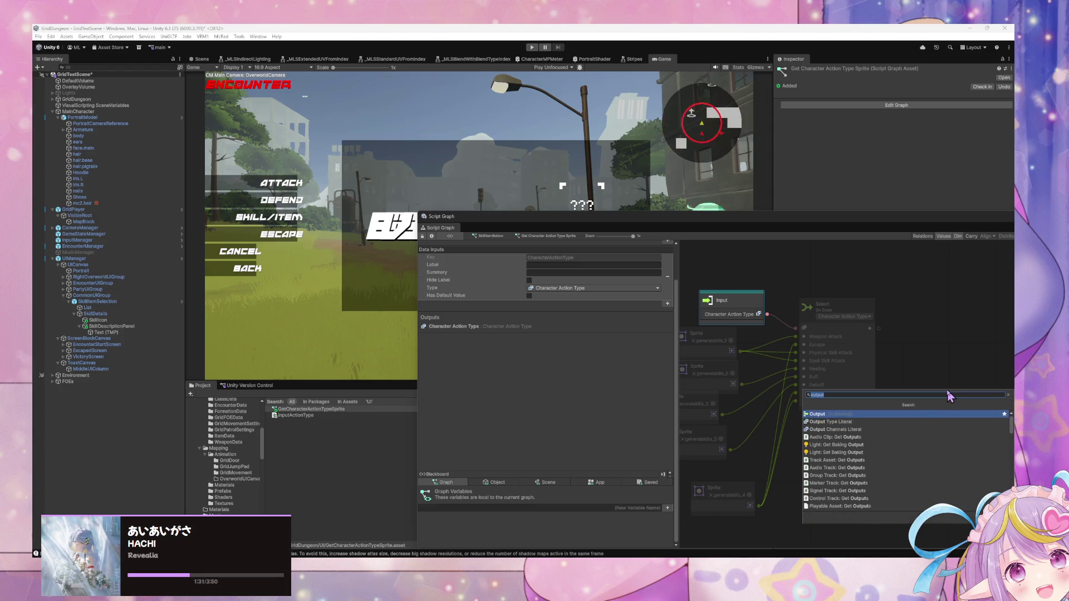
key("Return")
mouse_move(949, 397)
left_mouse_down()
mouse_move(925, 311)
mouse_move(908, 328)
left_mouse_up()
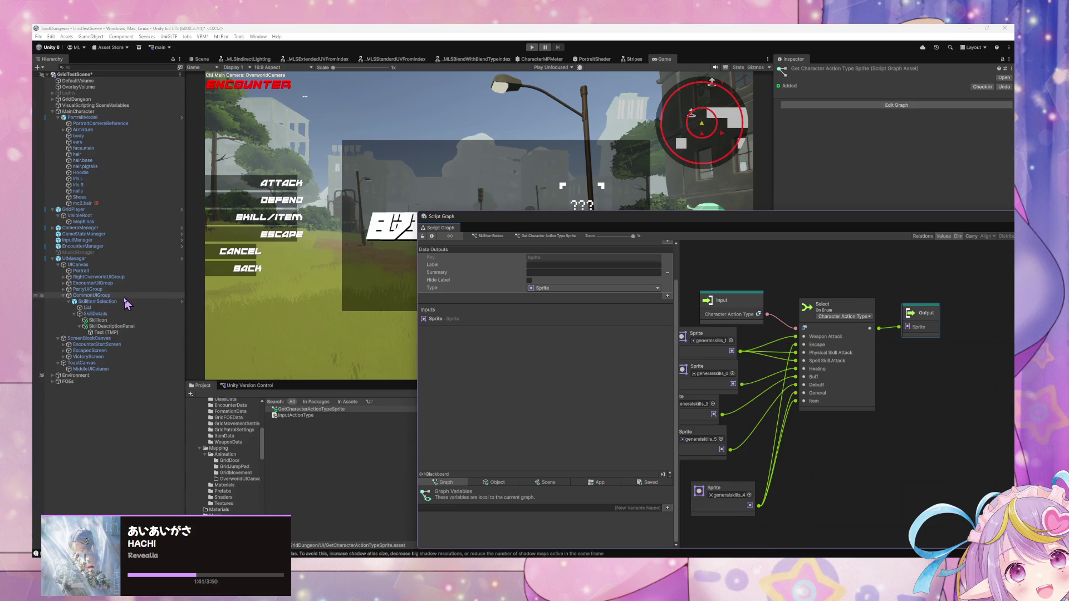
- Select SkillItemSelection and open its Update UI Element (Skill Detail) state's script graph
left_click(116, 304)
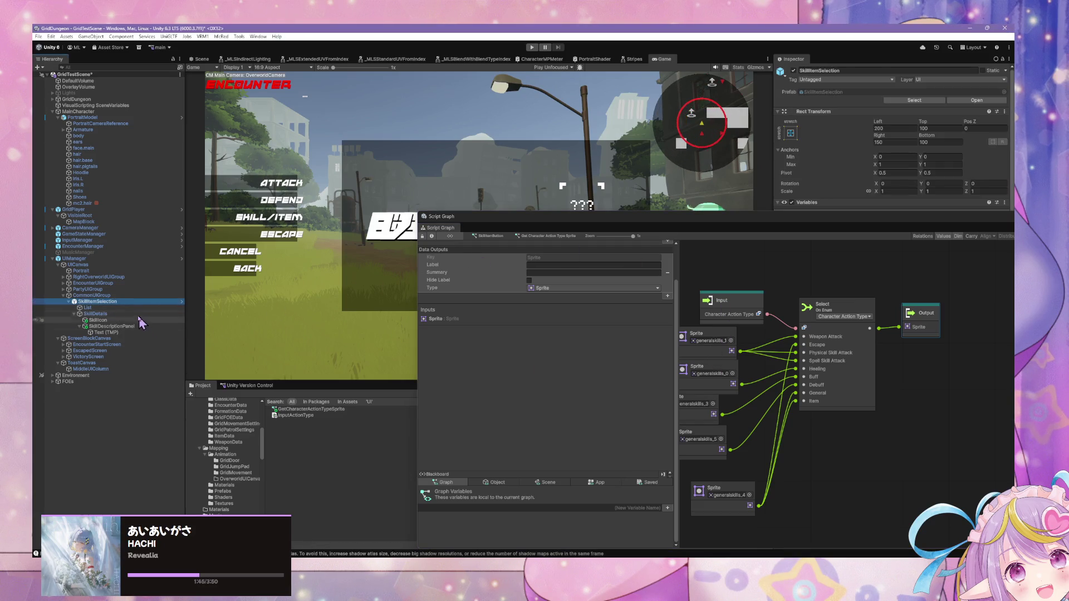
left_click(422, 236)
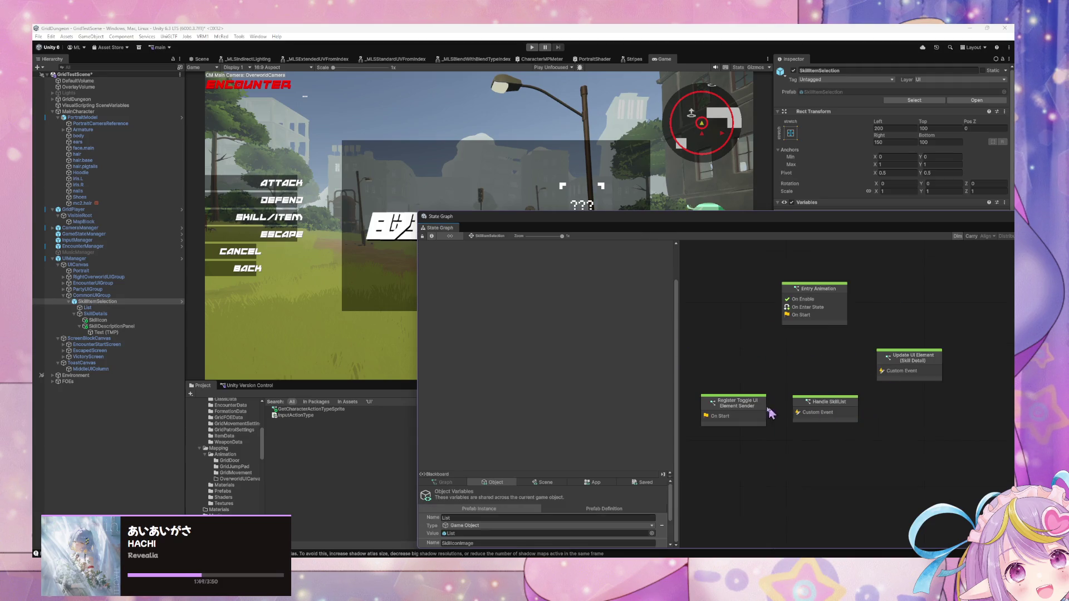
double_click(899, 374)
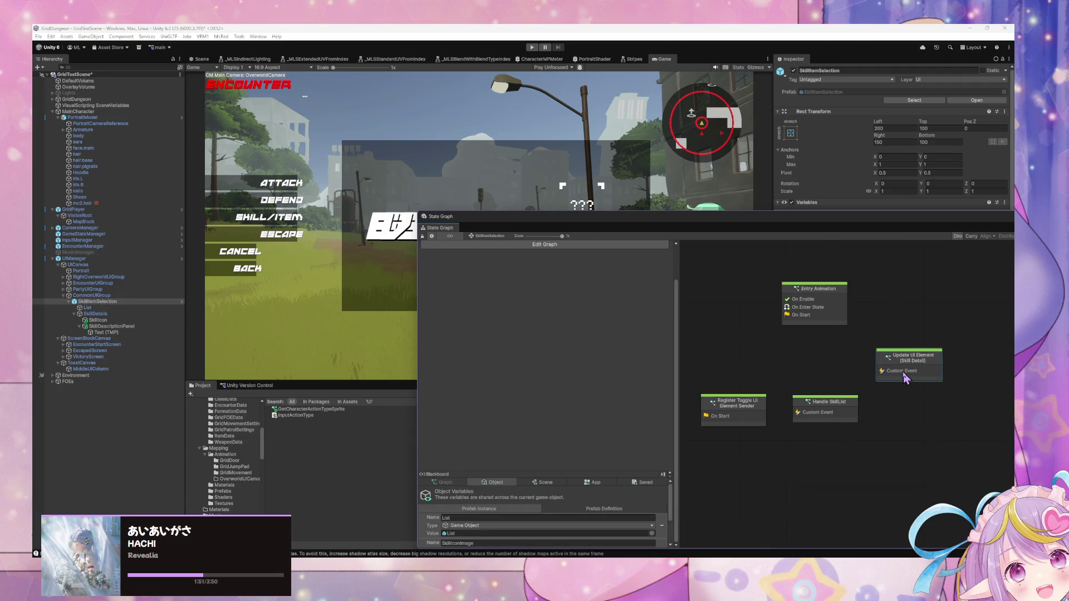
mouse_move(724, 335)
left_mouse_down()
mouse_move(753, 369)
mouse_move(830, 388)
left_mouse_up()
scroll(828, 388, "up", 2)
scroll(828, 388, "left", 2)
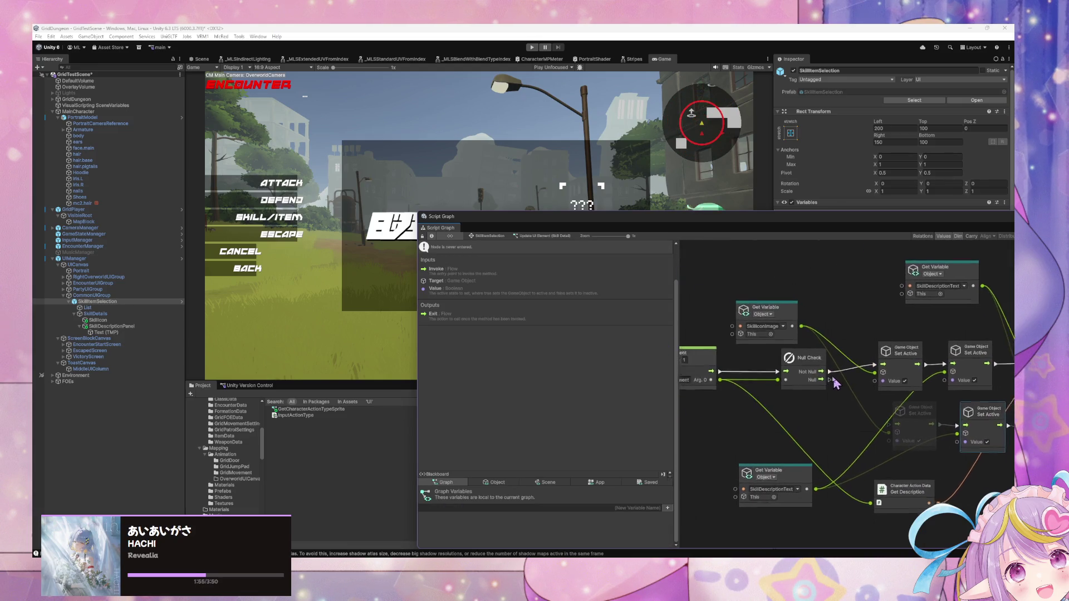
- Drag a SkillIconImage variable node from the object variables and move Set Text down for room
mouse_move(756, 381)
left_mouse_down()
mouse_move(699, 370)
mouse_move(714, 377)
left_mouse_up()
scroll(707, 385, "left", 2)
scroll(707, 384, "down", 1)
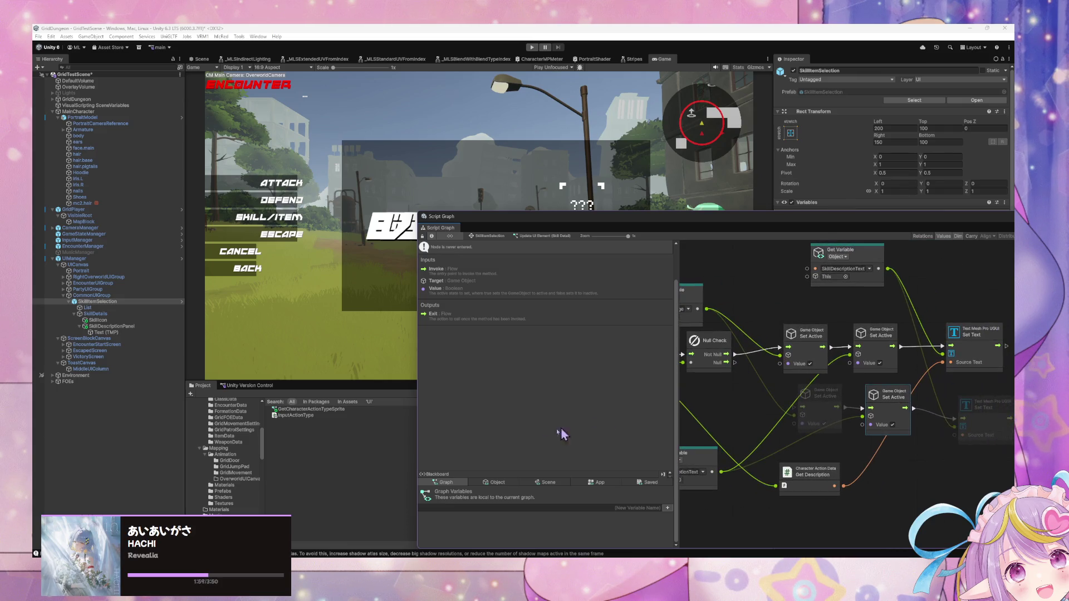
left_click(496, 483)
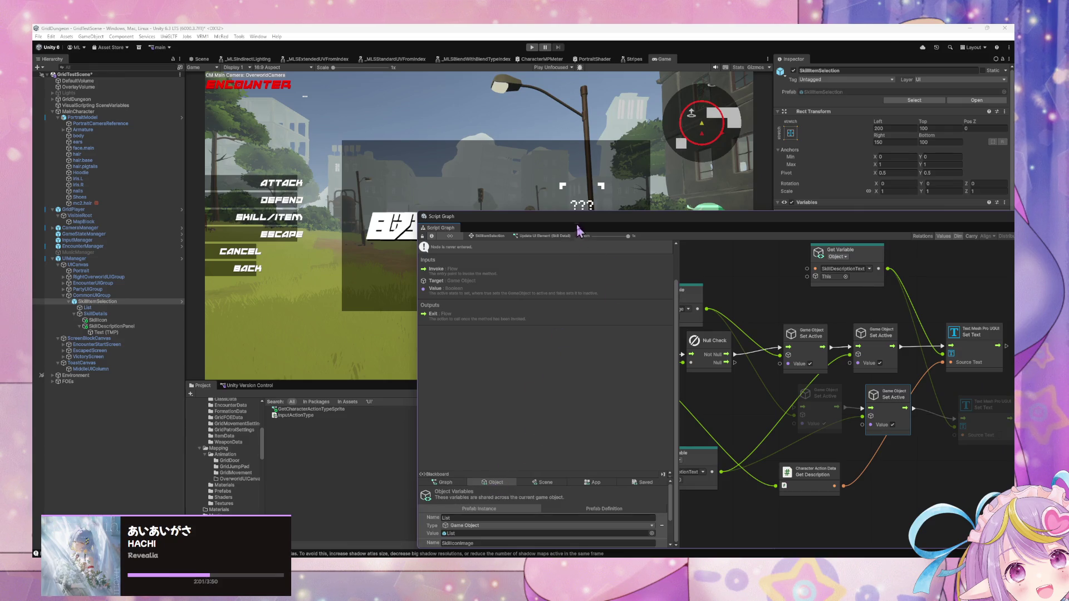
left_click_drag(578, 230, 454, 135)
scroll(425, 399, "down", 2)
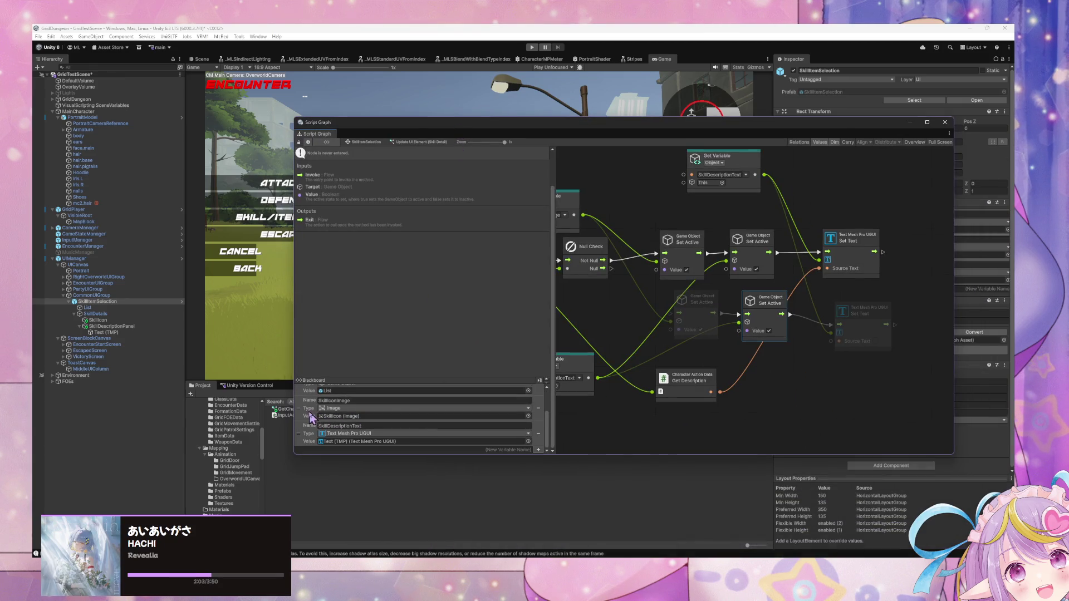
mouse_move(311, 419)
left_mouse_down()
mouse_move(811, 310)
mouse_move(846, 301)
mouse_move(849, 287)
left_mouse_up()
left_click_drag(844, 324, 845, 380)
- Search for an 'image set' node and check the SkillIcon object's components
right_click(911, 327)
left_click(928, 334)
type("im")
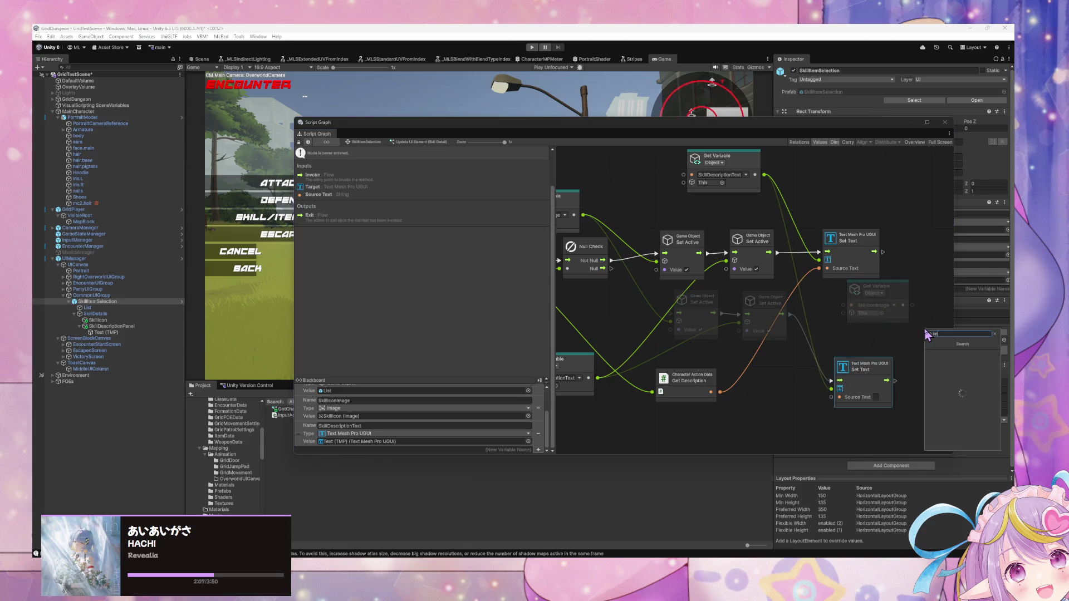
type("age set")
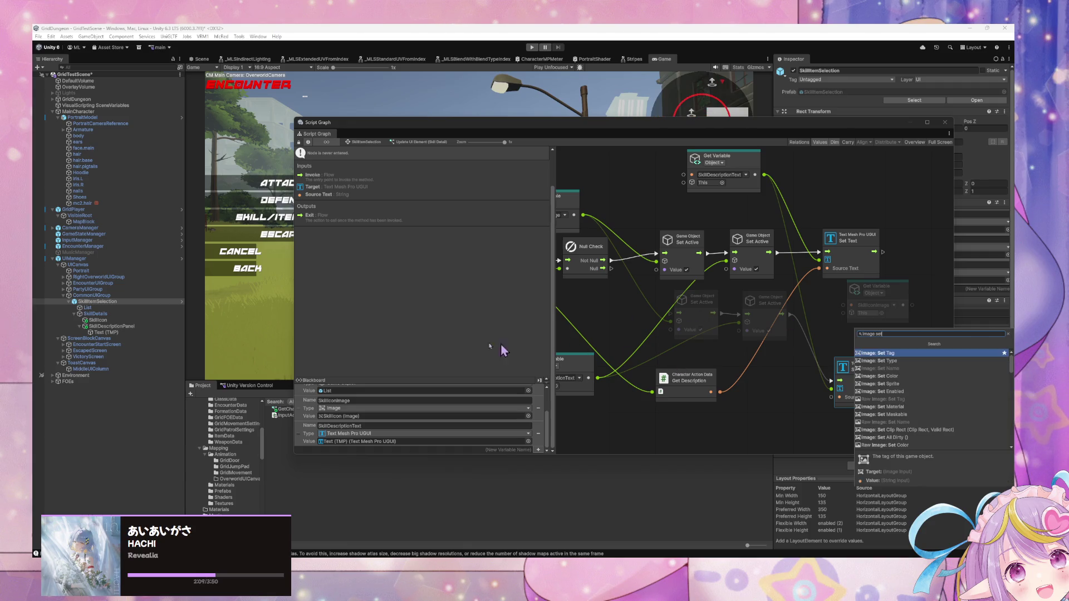
left_click(142, 320)
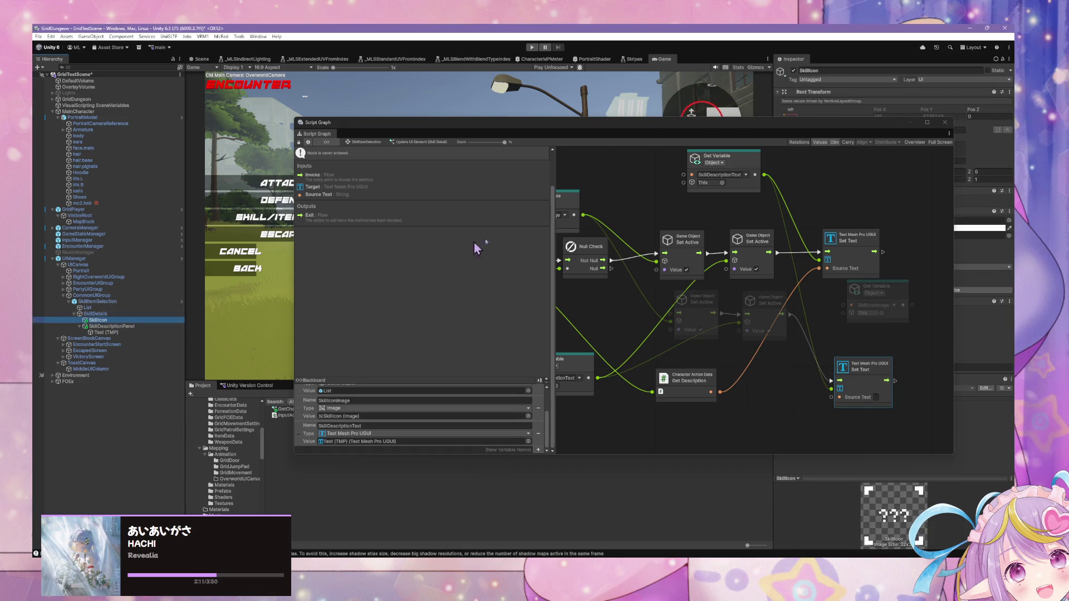
mouse_move(780, 134)
left_mouse_down()
mouse_move(565, 136)
mouse_move(593, 126)
mouse_move(542, 124)
mouse_move(743, 119)
left_mouse_up()
left_click_drag(737, 286, 637, 313)
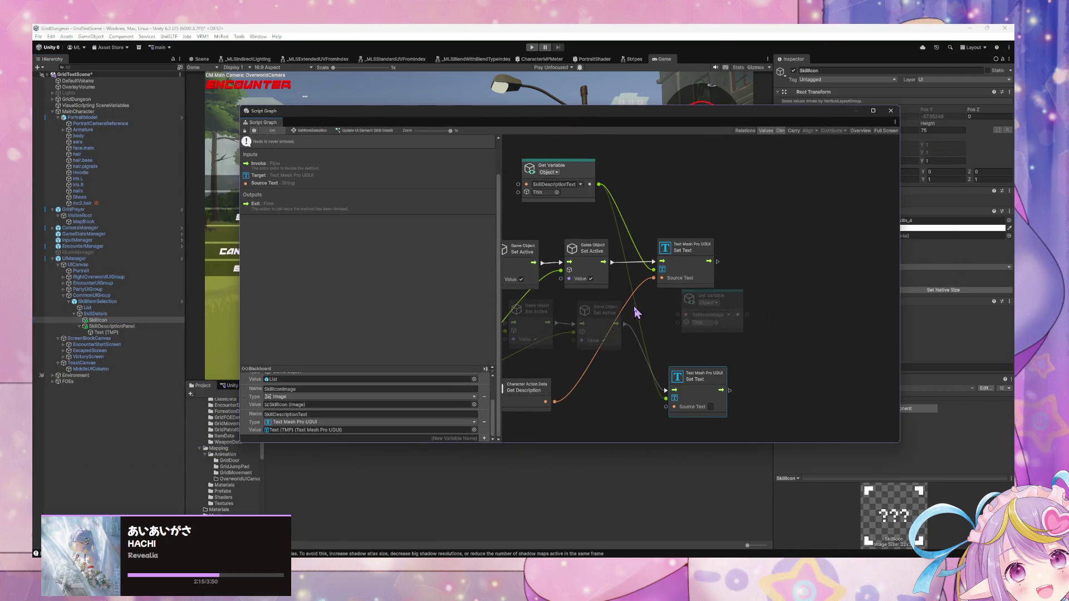
- Search the node finder for Image and open its member list
right_click(792, 294)
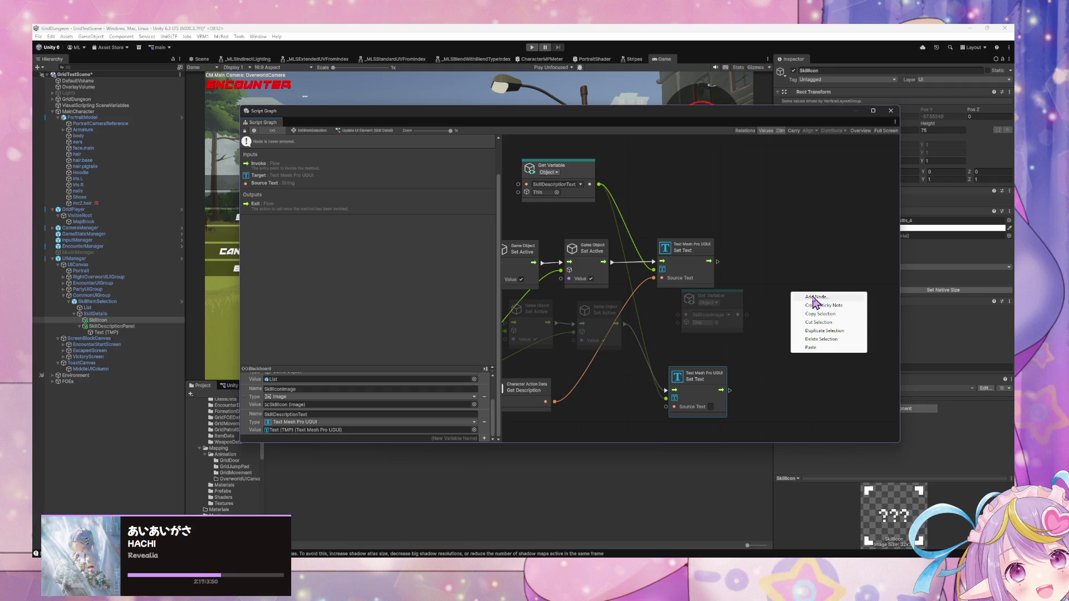
left_click(808, 297)
type("Image set source Ima")
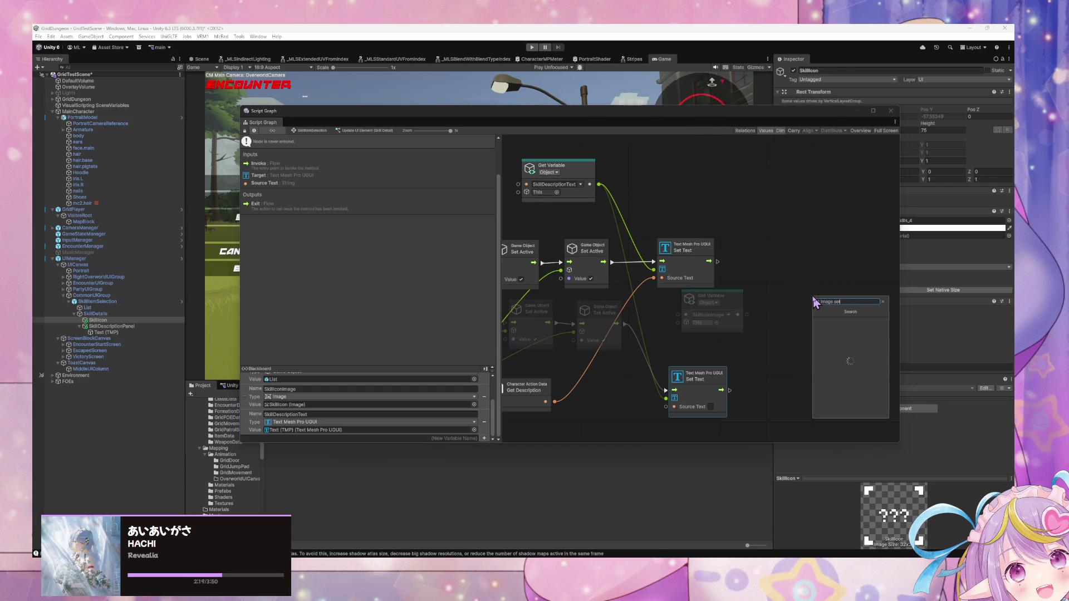
type("ge")
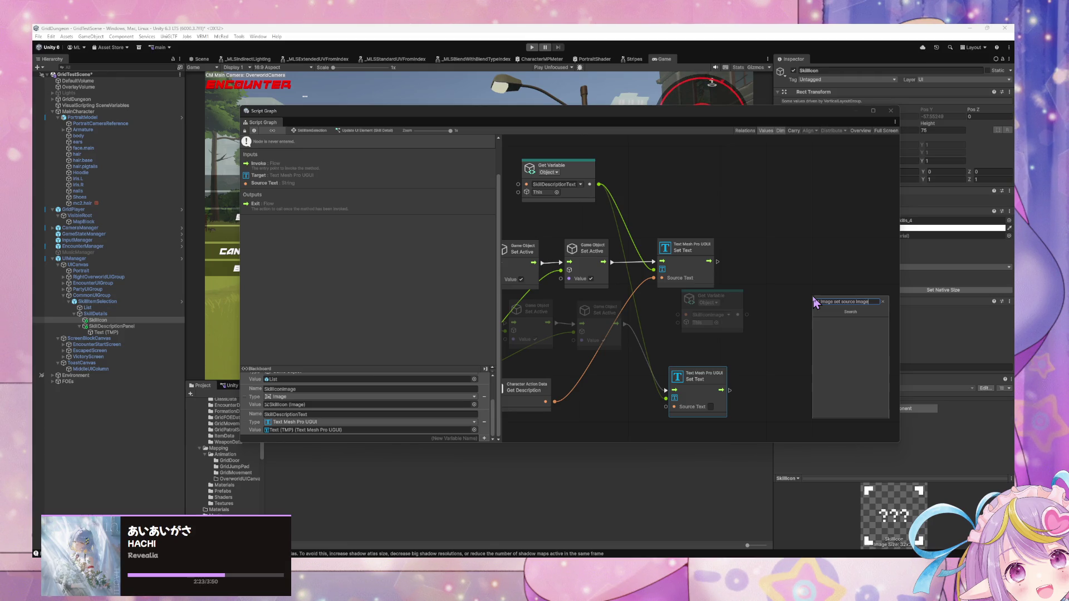
key("ctrl+a")
key("BackSpace")
type("Ima")
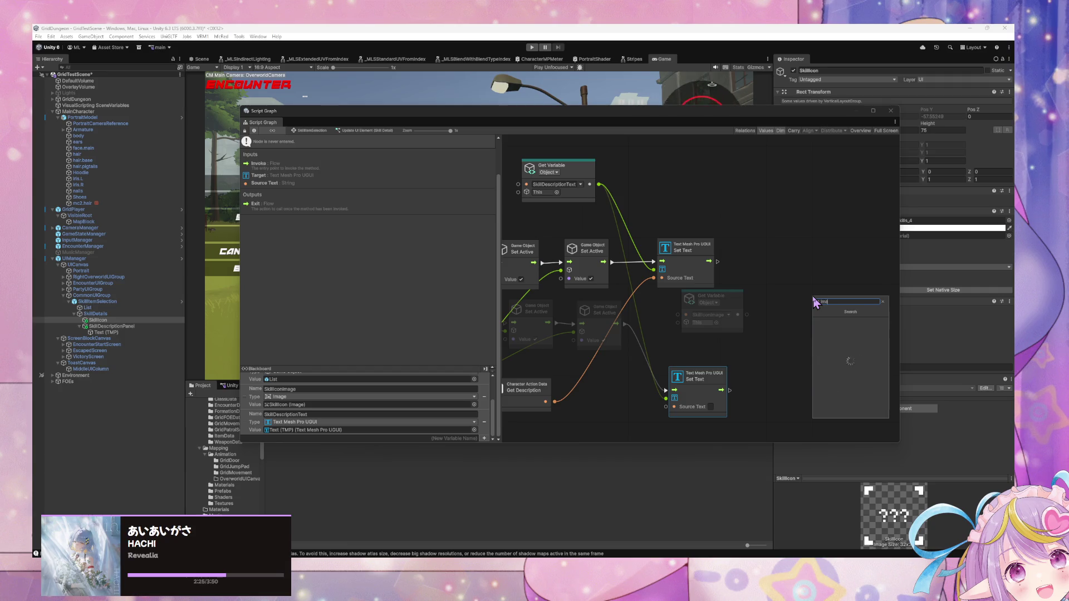
type("ge")
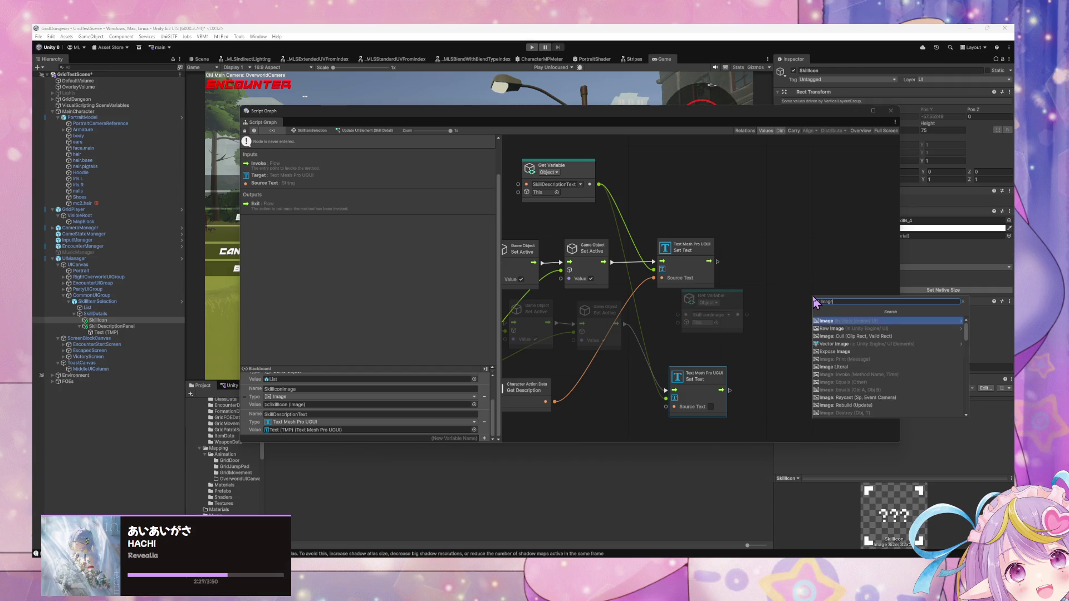
key("Return")
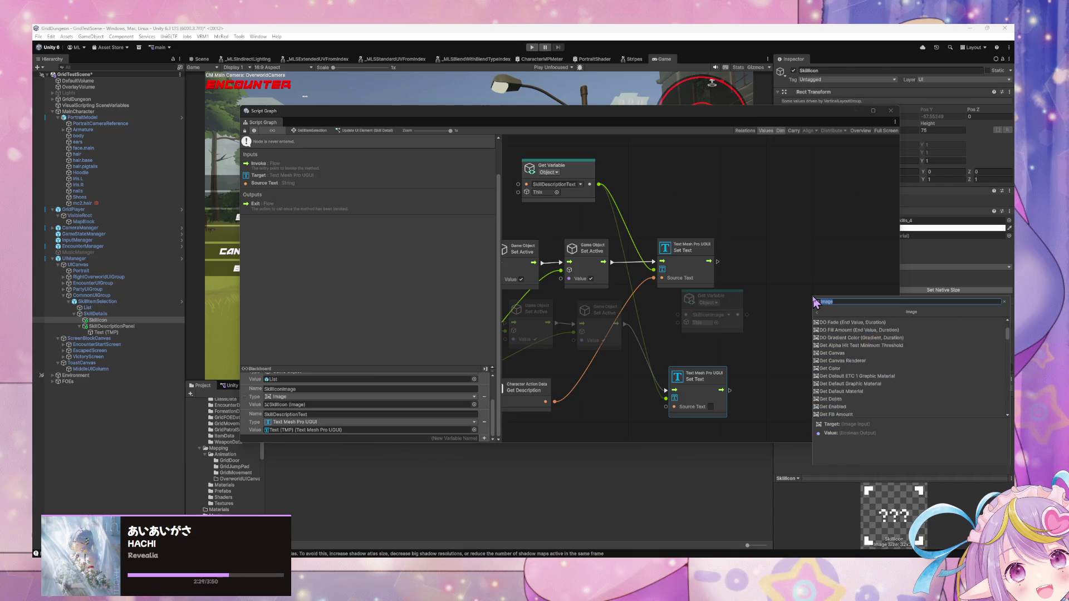
- Add an Image Set Sprite node beside Set Text and chain it after Set Text
key("Down")
key("Down")
key("Down")
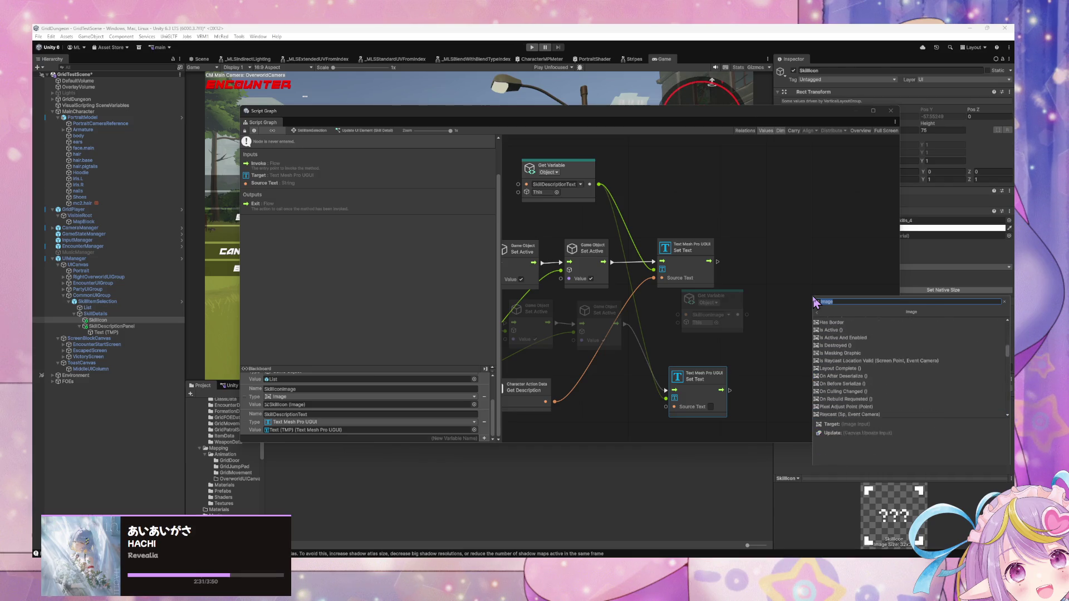
key("Down")
key("Down")
key("Down")
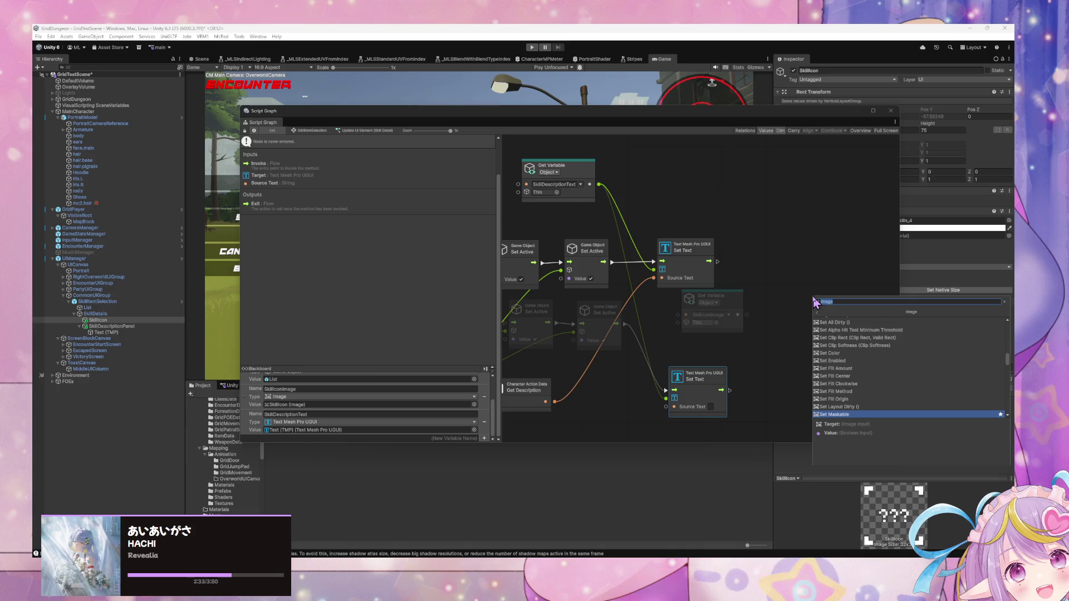
key("Down")
key("Down")
key("Down")
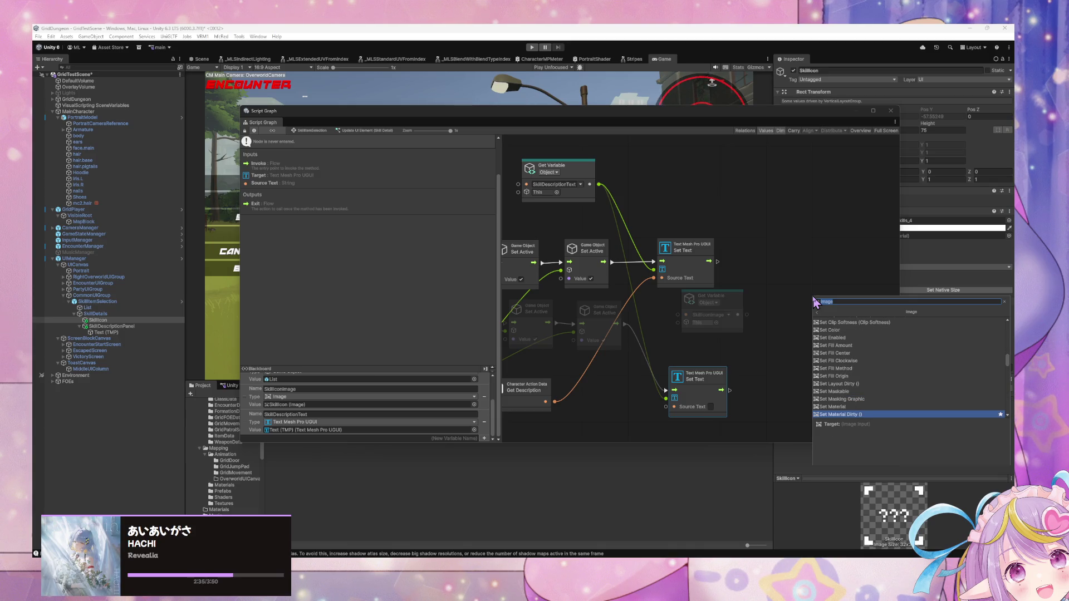
key("Down")
key("Down")
key("Down")
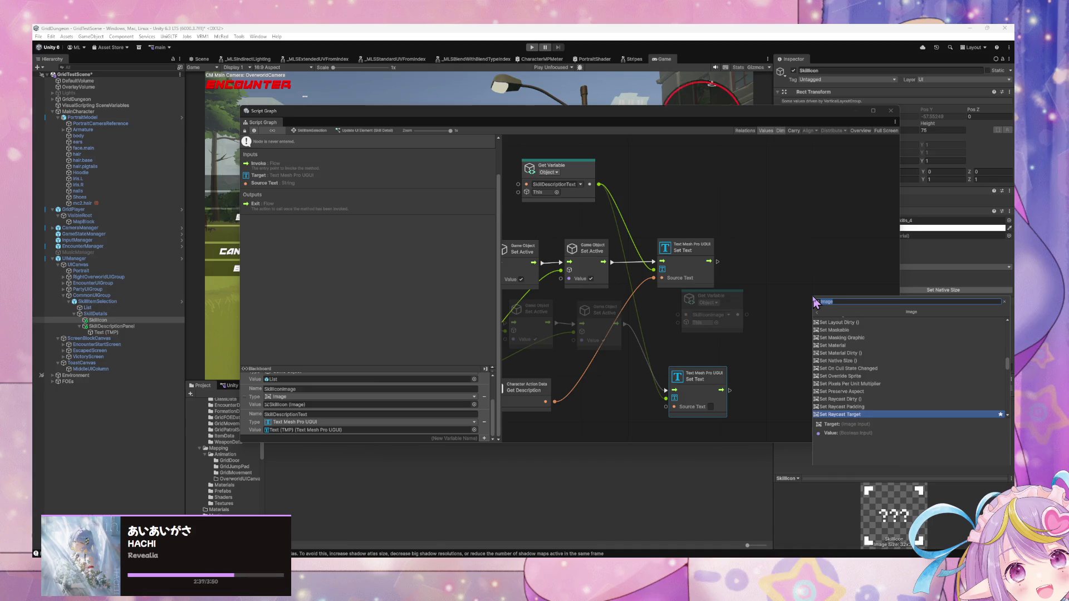
key("Down")
key("Return")
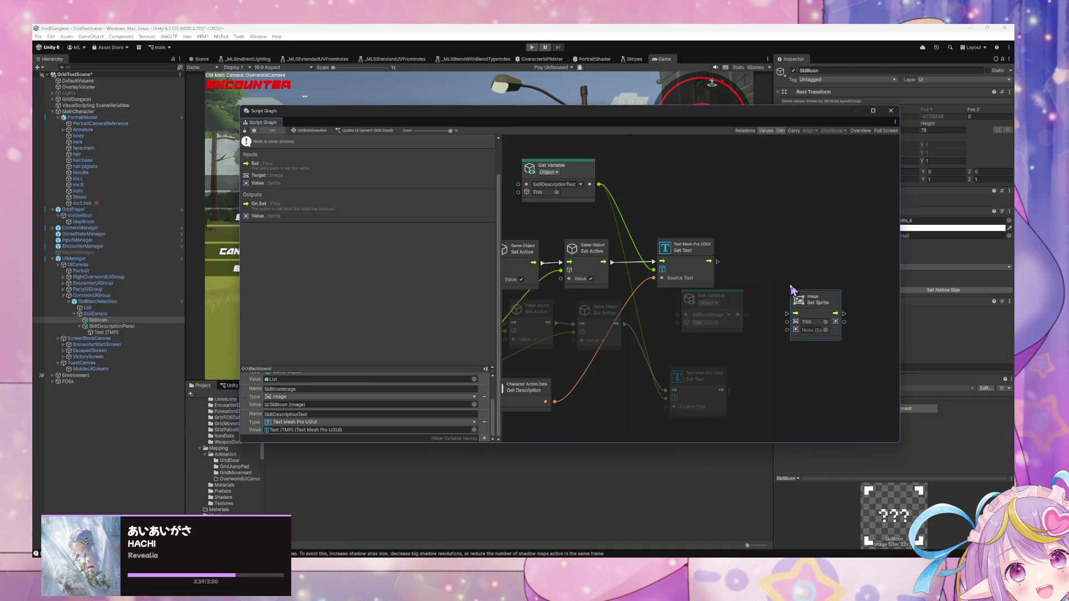
left_click_drag(793, 289, 761, 247)
left_click_drag(708, 268, 817, 291)
mouse_move(794, 324)
left_mouse_down()
mouse_move(765, 330)
mouse_move(810, 307)
mouse_move(780, 330)
mouse_move(789, 320)
left_mouse_up()
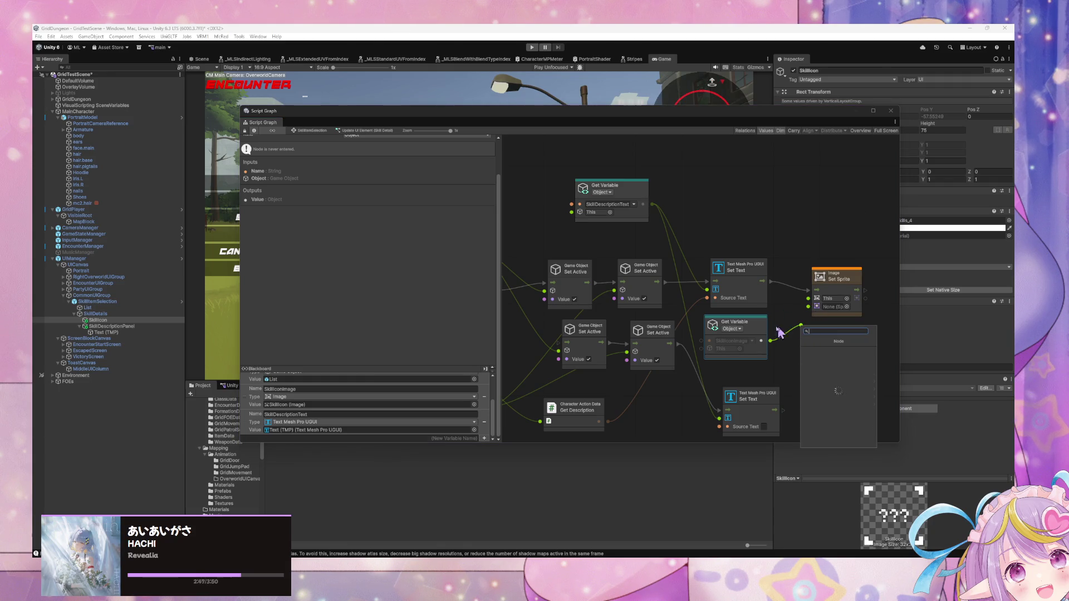
- Delete the old SkillIconImage node and wire a fresh SkillIconImage variable into Set Sprite
key("Escape")
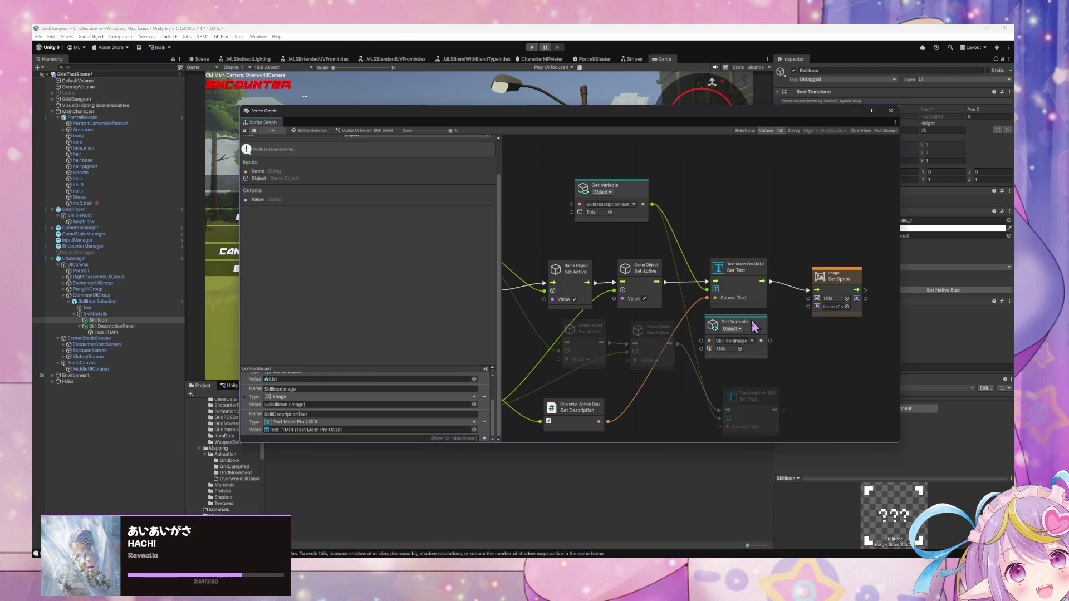
key("Delete")
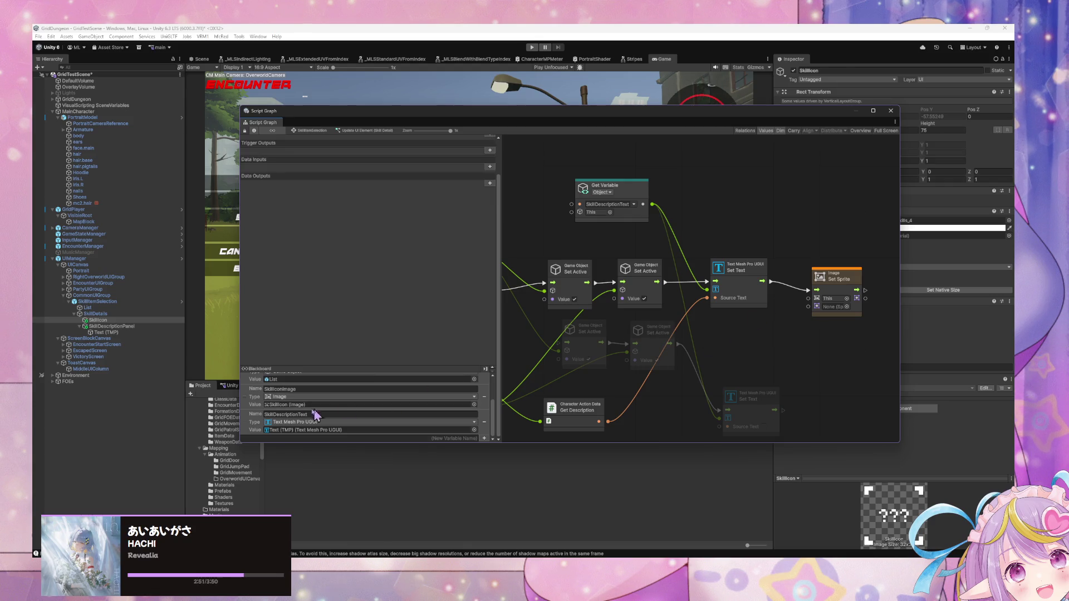
mouse_move(249, 399)
left_mouse_down()
mouse_move(719, 334)
mouse_move(735, 317)
mouse_move(802, 323)
mouse_move(808, 307)
mouse_move(737, 319)
left_mouse_up()
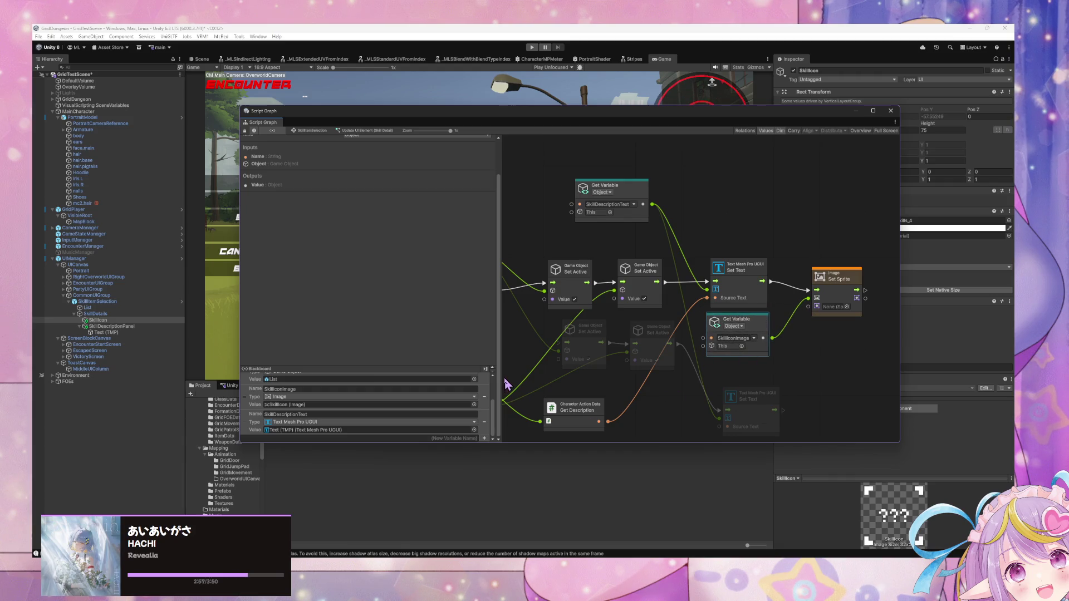
mouse_move(674, 368)
left_mouse_down()
mouse_move(629, 334)
mouse_move(695, 337)
mouse_move(670, 346)
left_mouse_up()
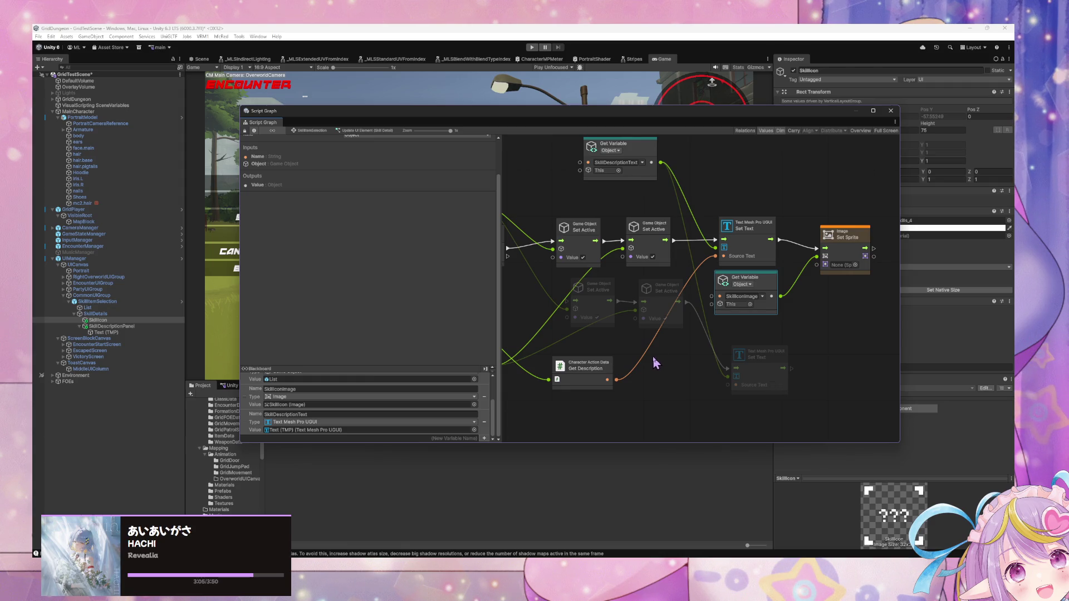
mouse_move(656, 363)
left_mouse_down()
mouse_move(860, 378)
mouse_move(711, 315)
mouse_move(639, 318)
mouse_move(650, 333)
left_mouse_up()
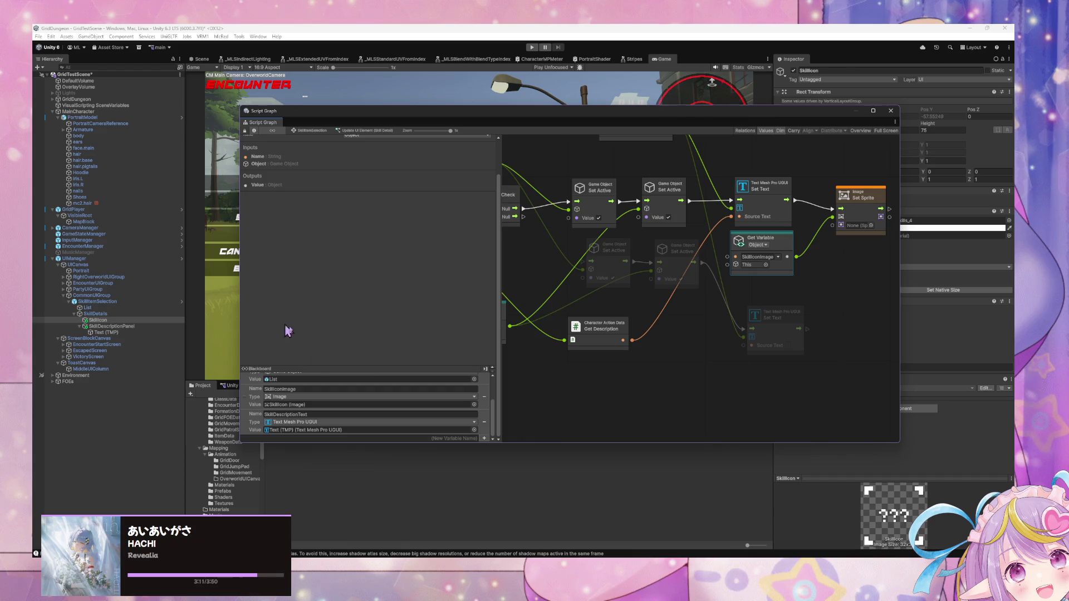
mouse_move(346, 114)
left_mouse_down()
mouse_move(566, 111)
mouse_move(515, 468)
mouse_move(522, 487)
left_mouse_up()
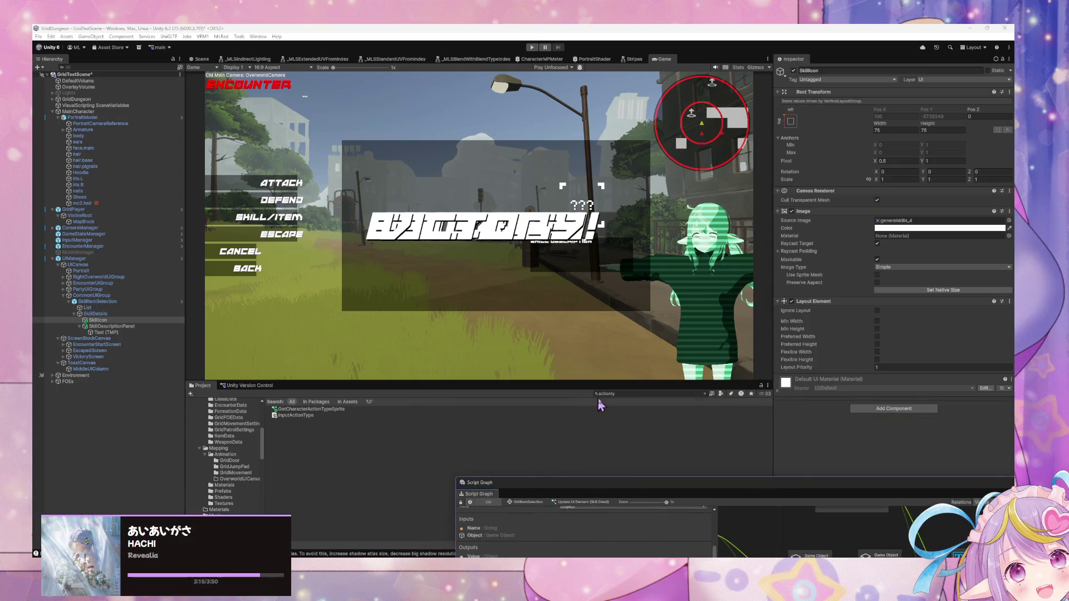
- Search the Project assets for the SkillItemButton prefab
left_click(609, 394)
type("killbu")
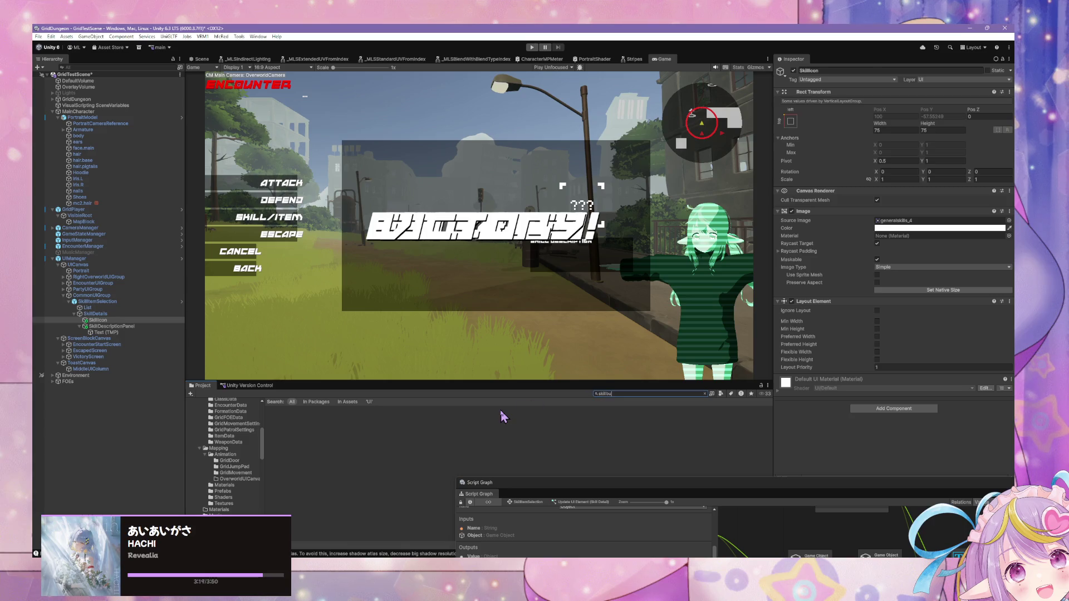
key("BackSpace")
key("BackSpace")
type("ic")
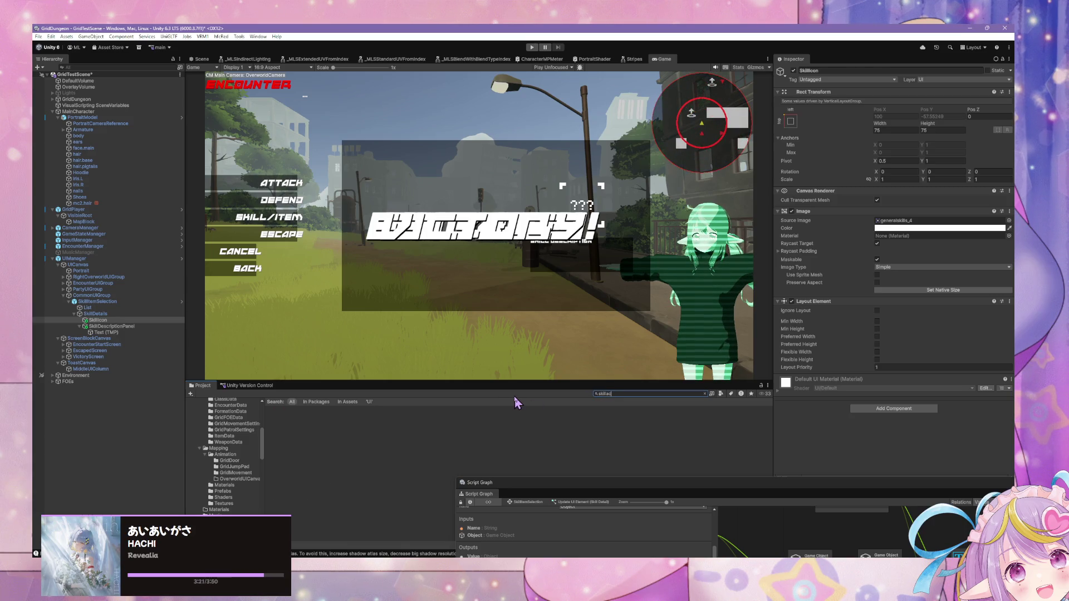
key("BackSpace")
key("BackSpace")
key("BackSpace")
type("button")
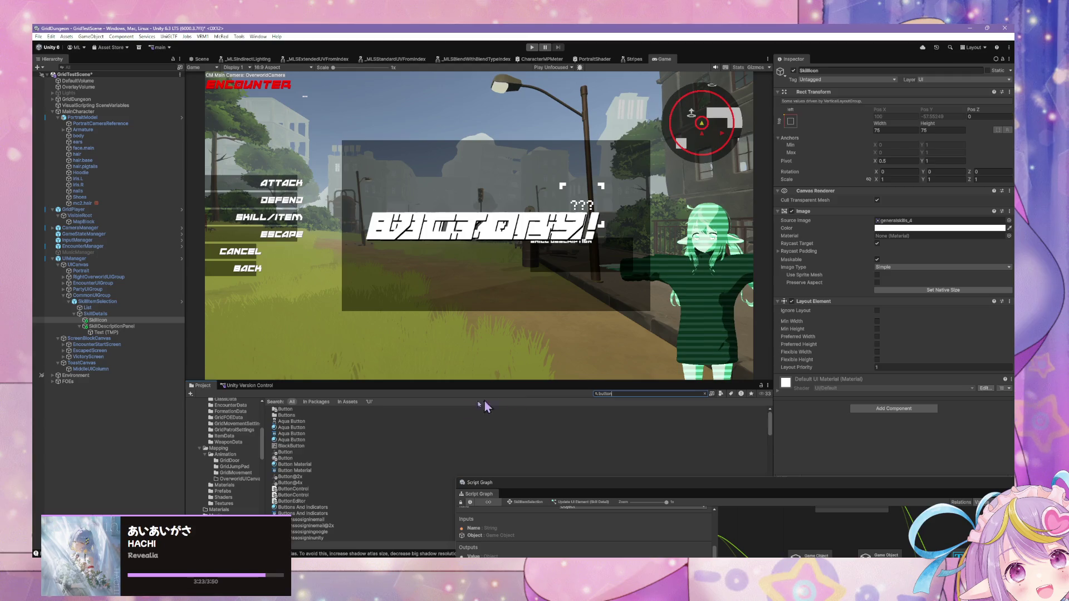
scroll(501, 409, "down", 2)
scroll(518, 411, "down", 3)
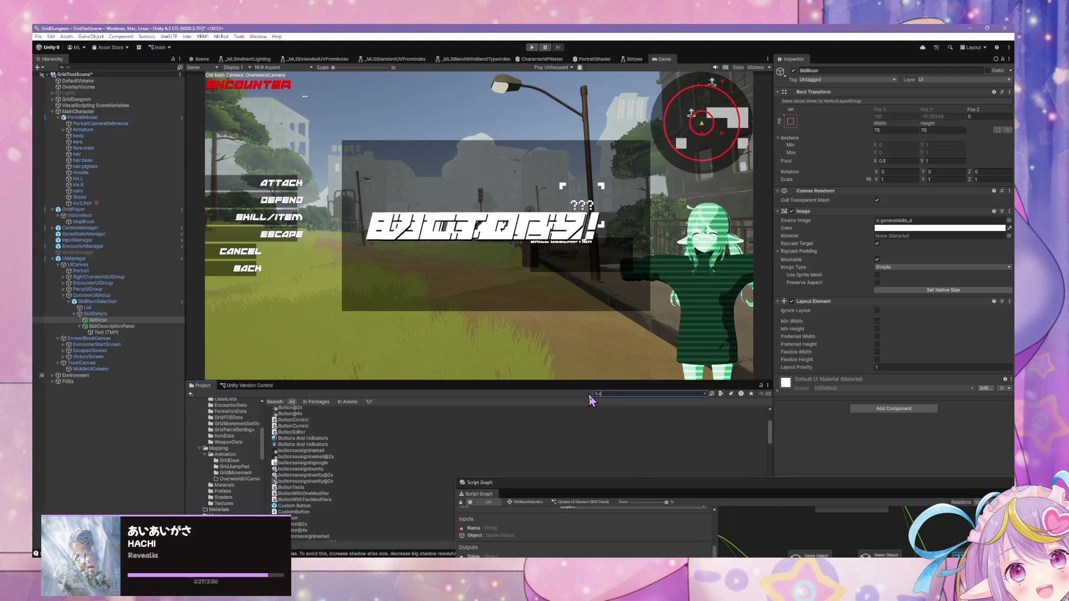
type("skill")
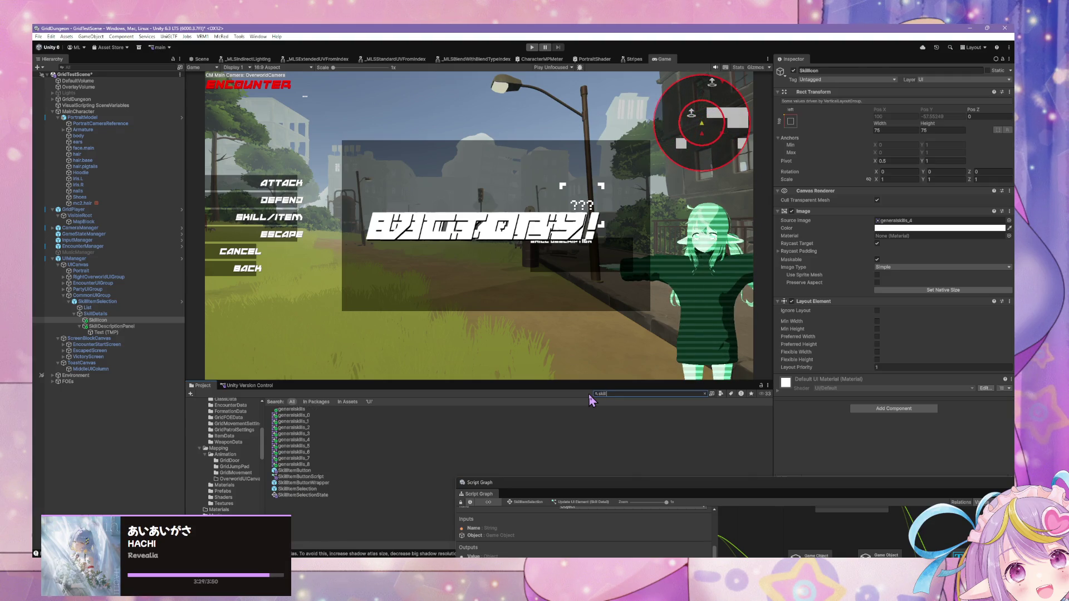
- Inspect SkillItemButton's Get Character Action Type Sprite subgraph, then select SkillItemSelection
left_click(341, 471)
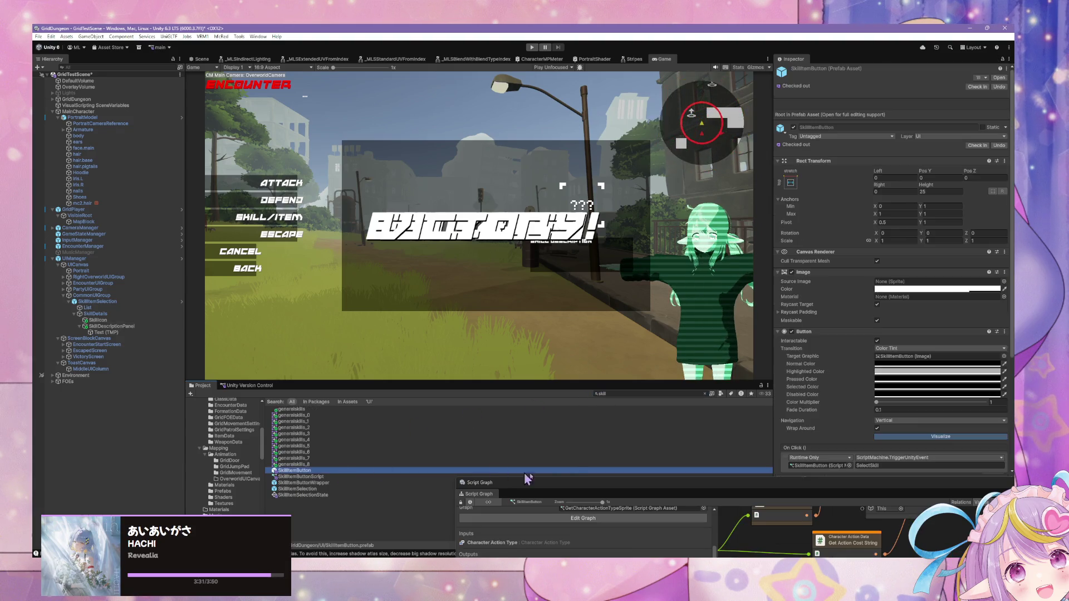
left_click_drag(597, 493, 392, 206)
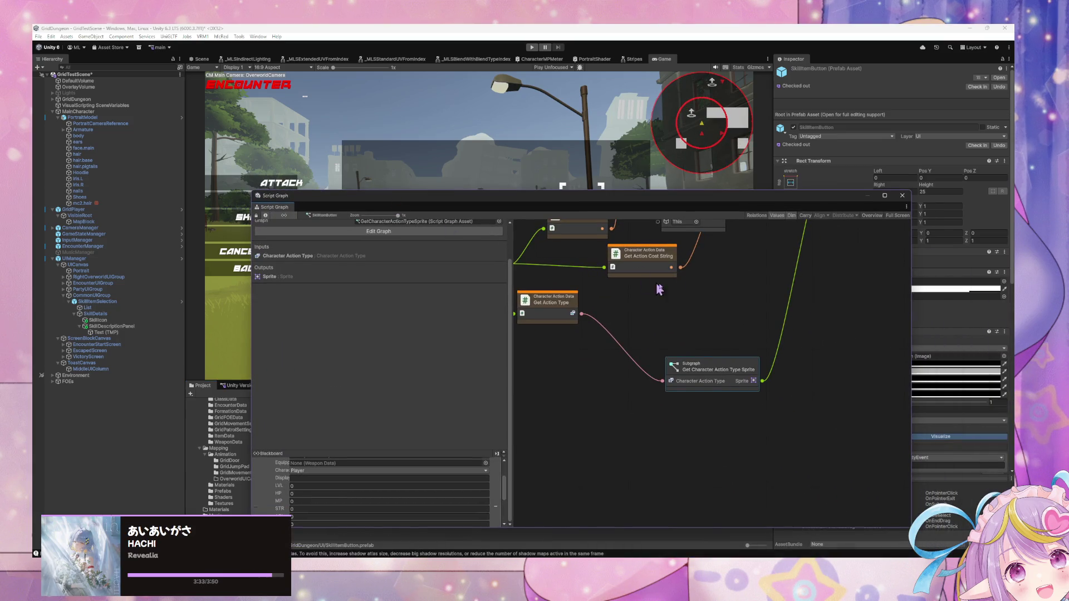
double_click(802, 403)
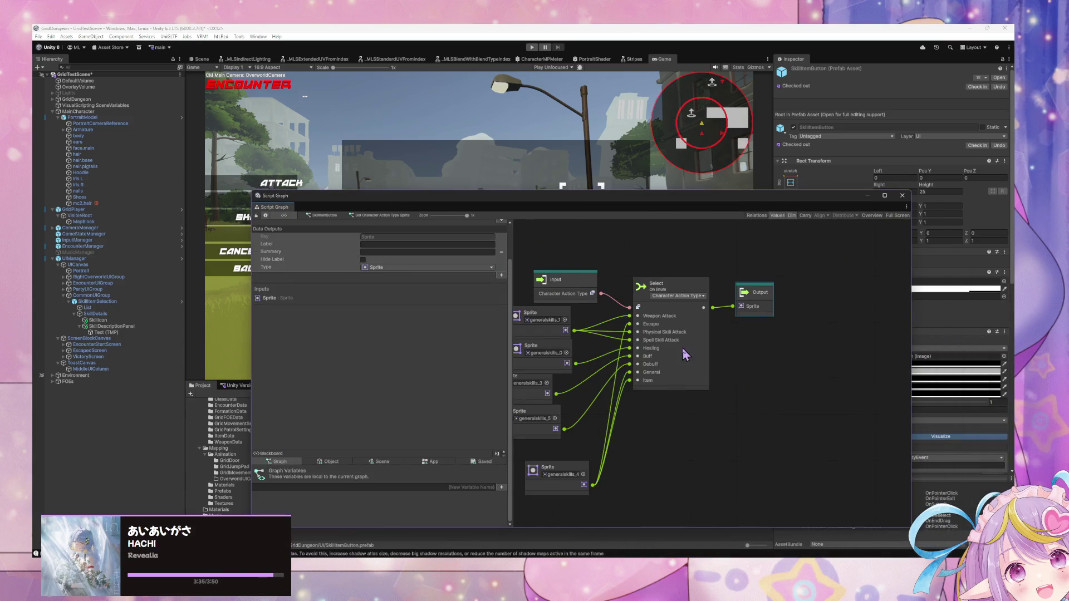
left_click(325, 216)
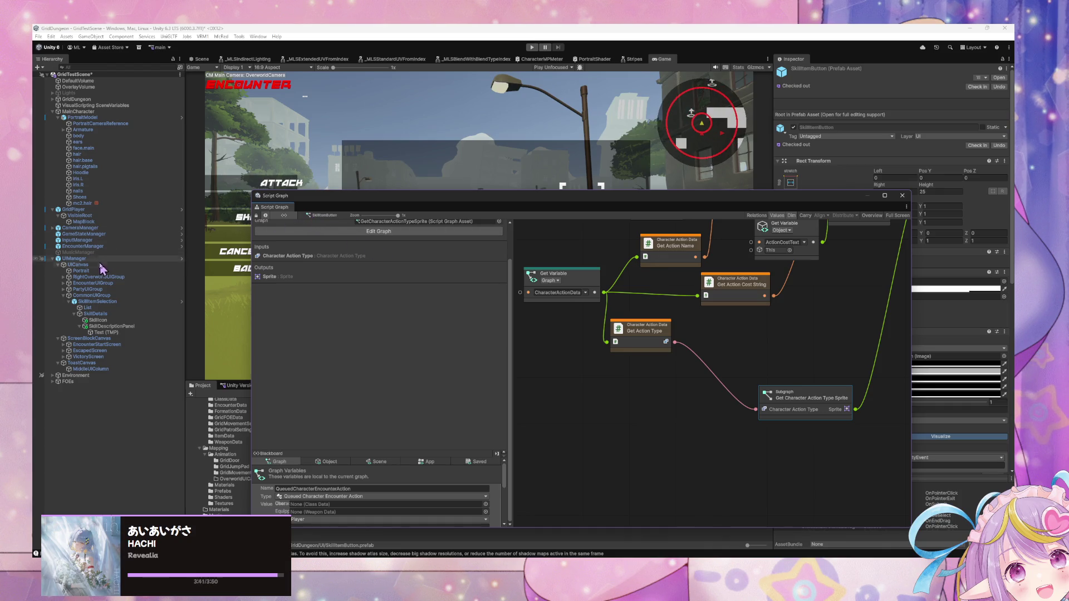
left_click(123, 305)
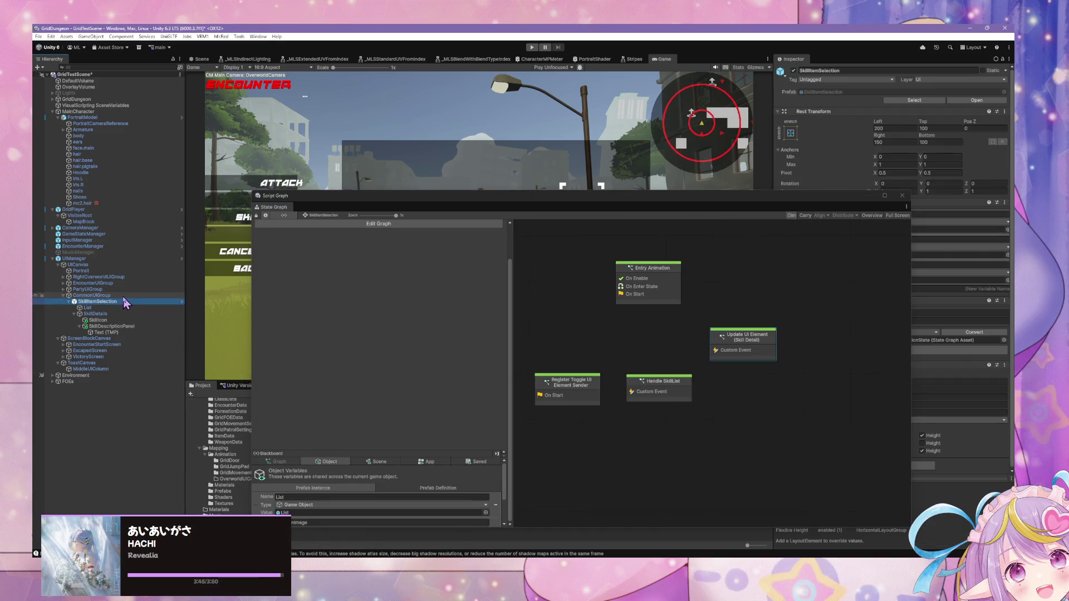
- In the Update UI Element (Skill Detail) graph, add a Get Character Action Type Sprite subgraph node and arrange it near the other nodes
double_click(746, 348)
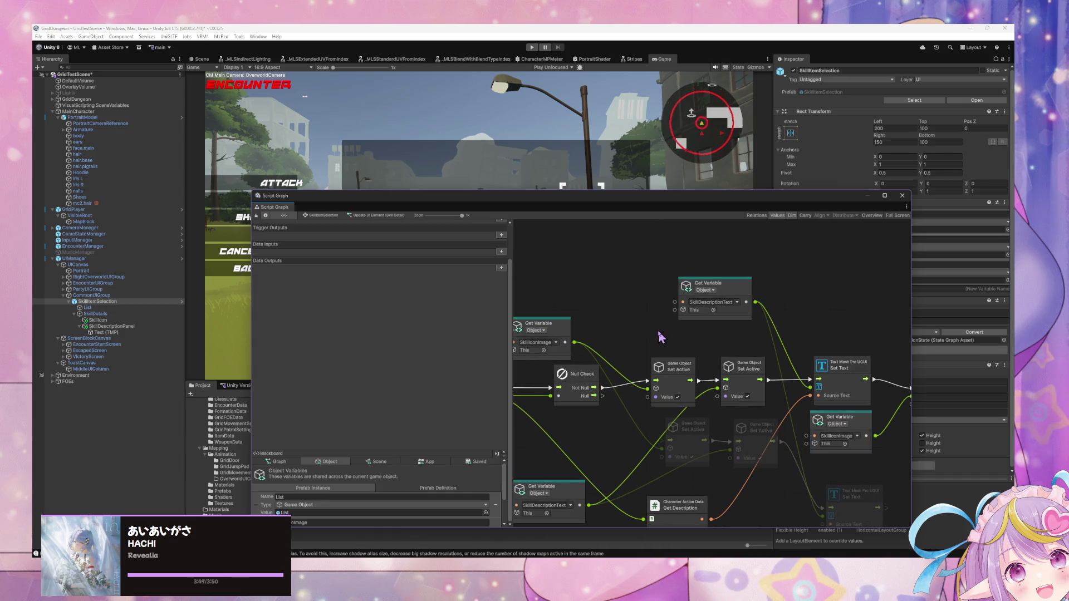
mouse_move(680, 370)
left_mouse_down()
mouse_move(680, 295)
mouse_move(738, 474)
mouse_move(793, 290)
left_mouse_up()
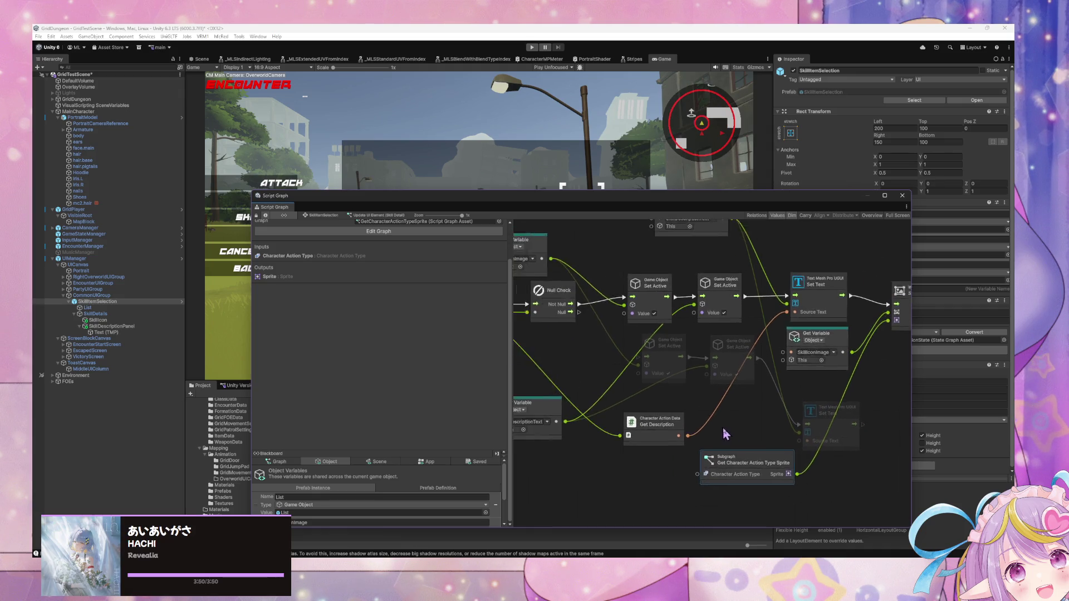
left_click_drag(848, 448, 876, 440)
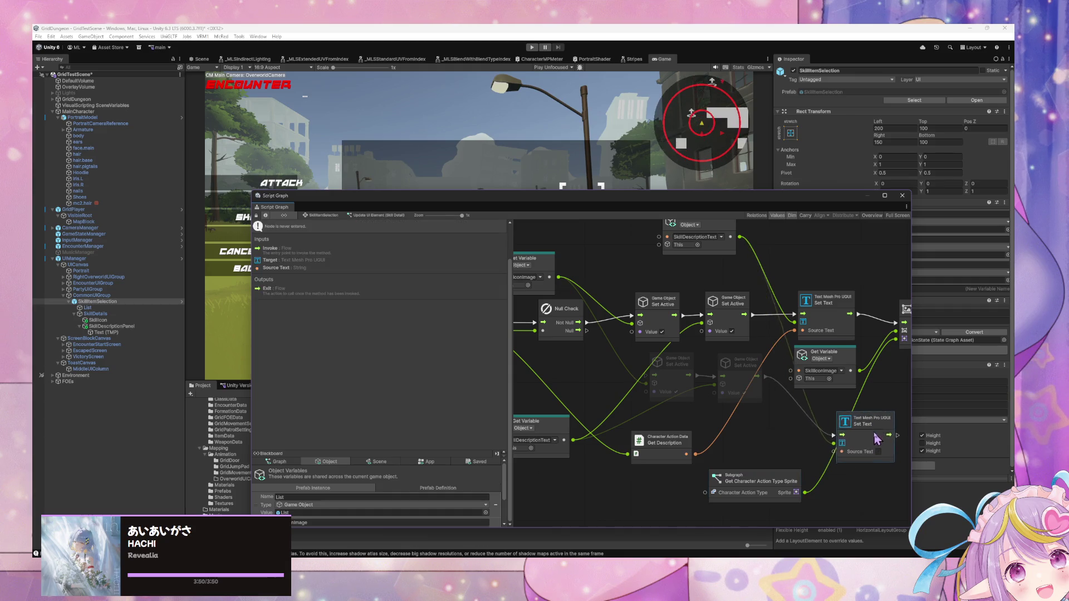
mouse_move(775, 483)
left_mouse_down()
mouse_move(786, 448)
mouse_move(728, 382)
left_mouse_up()
- Add a Codebase > Core > Character Action Data > Get Action Type node to the graph
right_click(719, 436)
left_click(715, 446)
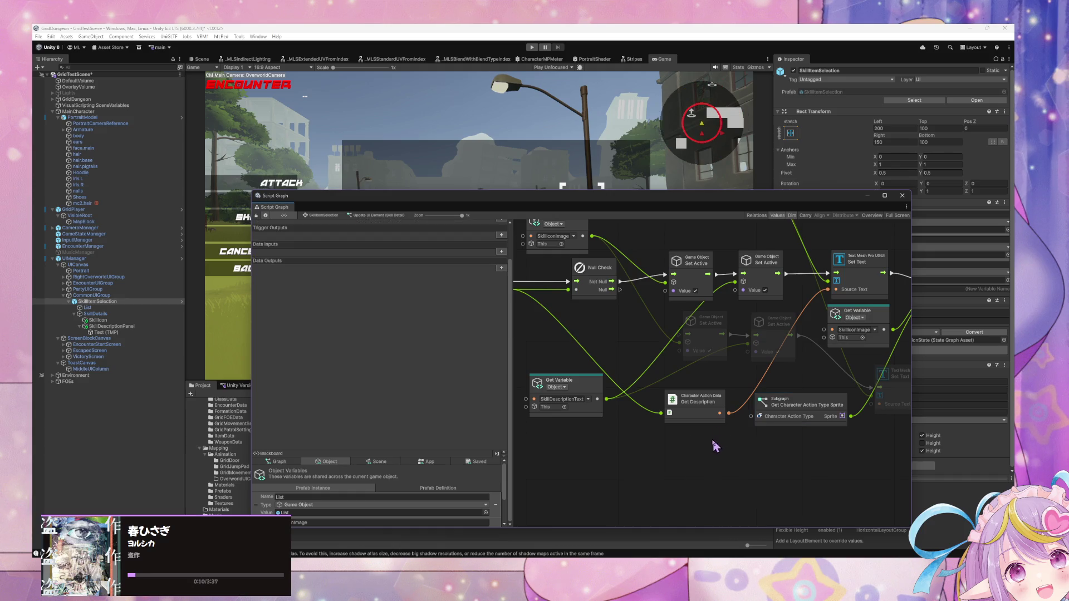
right_click(715, 445)
left_click(719, 443)
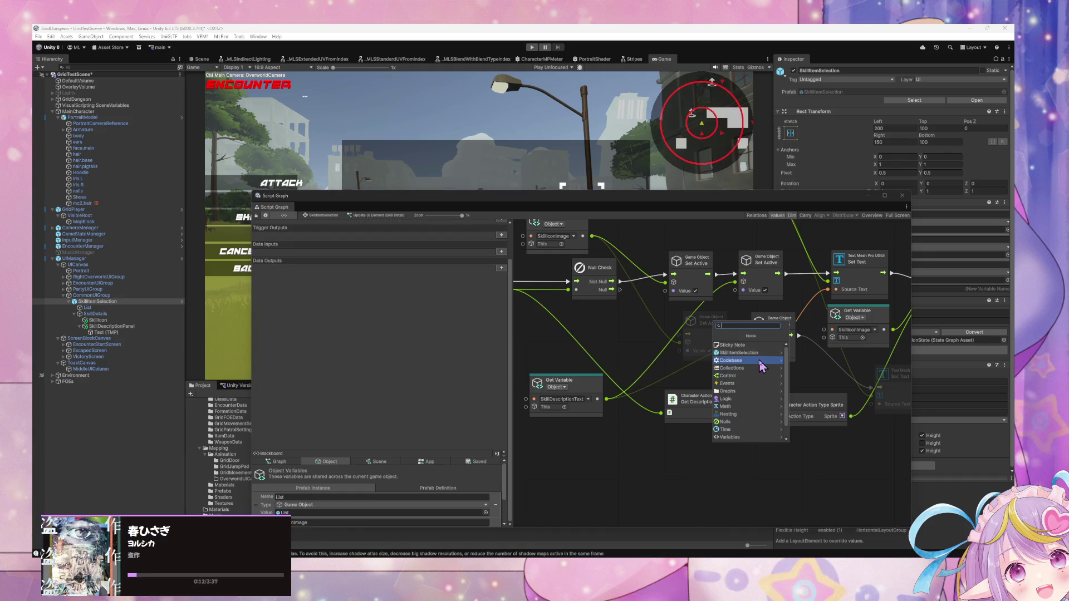
left_click(762, 366)
left_click(770, 353)
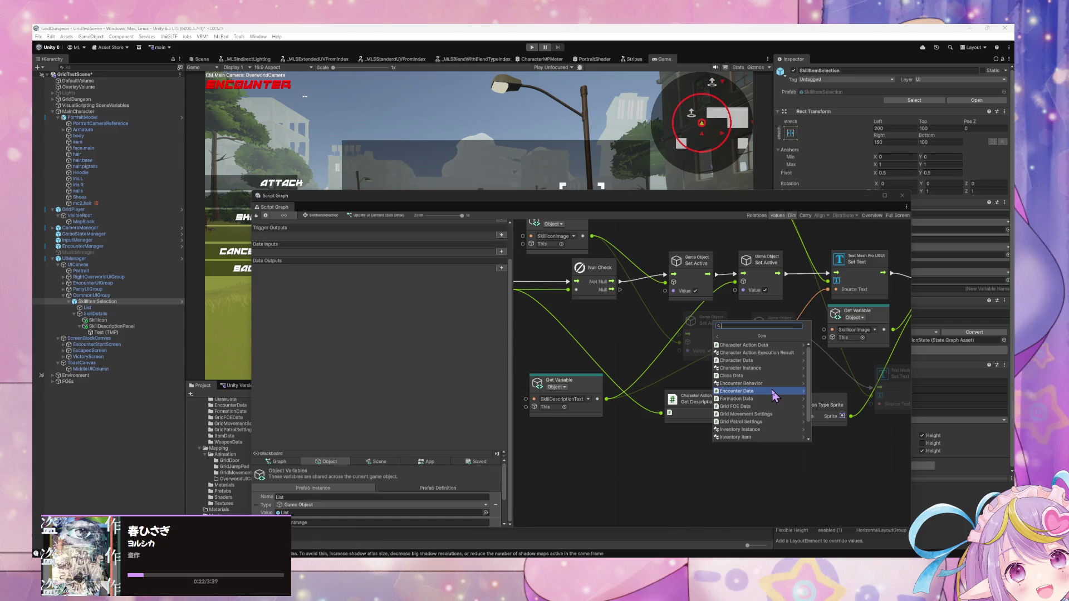
left_click(787, 347)
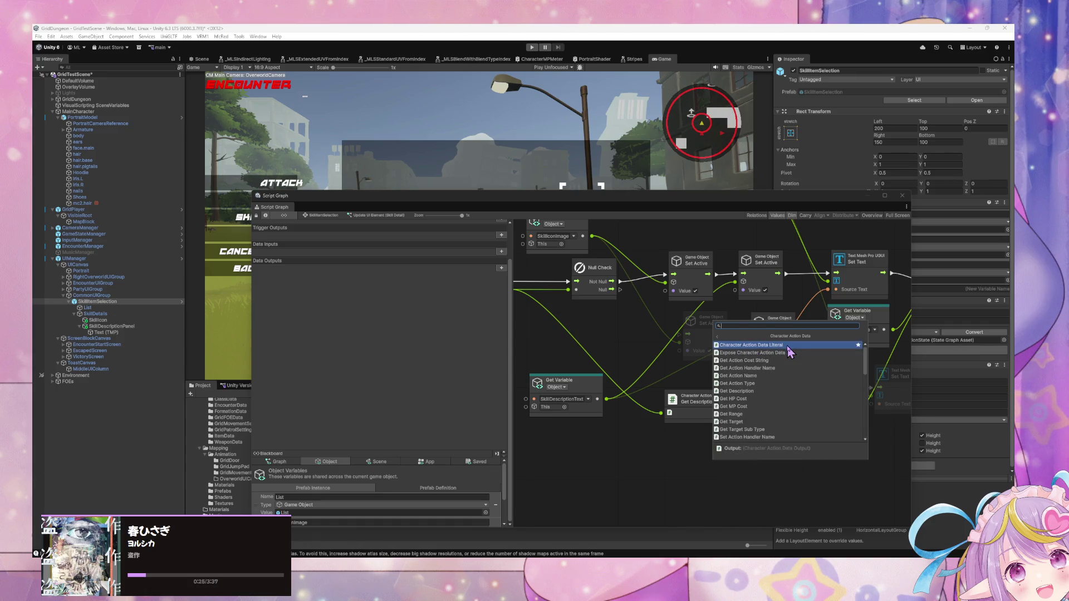
left_click(783, 388)
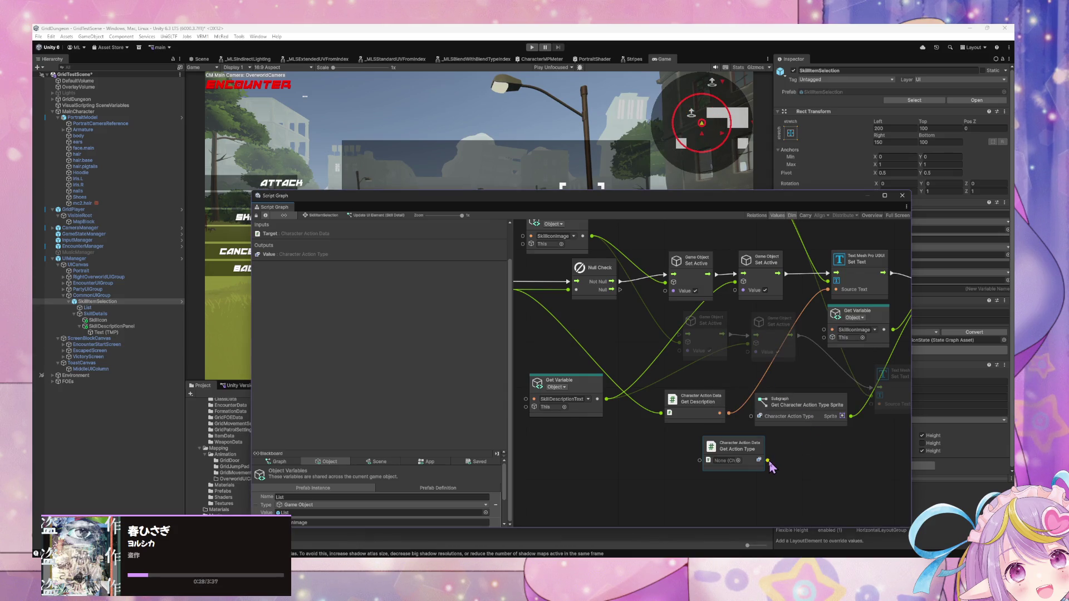
- Wire Get Action Type into the subgraph's action type input, feed it the event's element, then enter Play mode
left_click_drag(768, 461, 752, 416)
scroll(741, 423, "left", 2)
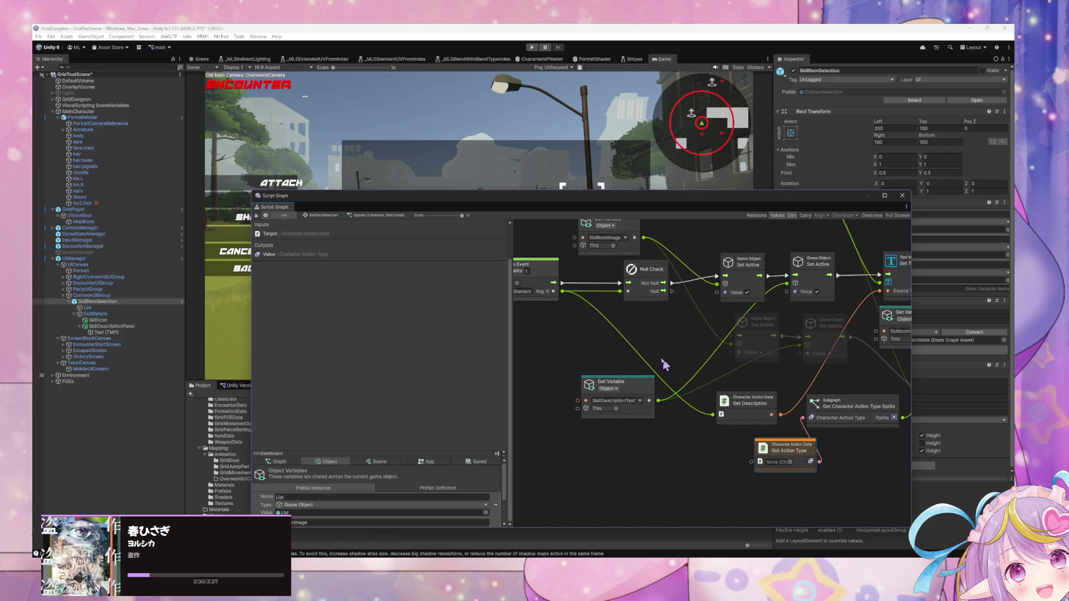
mouse_move(563, 291)
left_mouse_down()
mouse_move(752, 461)
mouse_move(768, 461)
mouse_move(752, 460)
left_mouse_up()
scroll(747, 362, "right", 6)
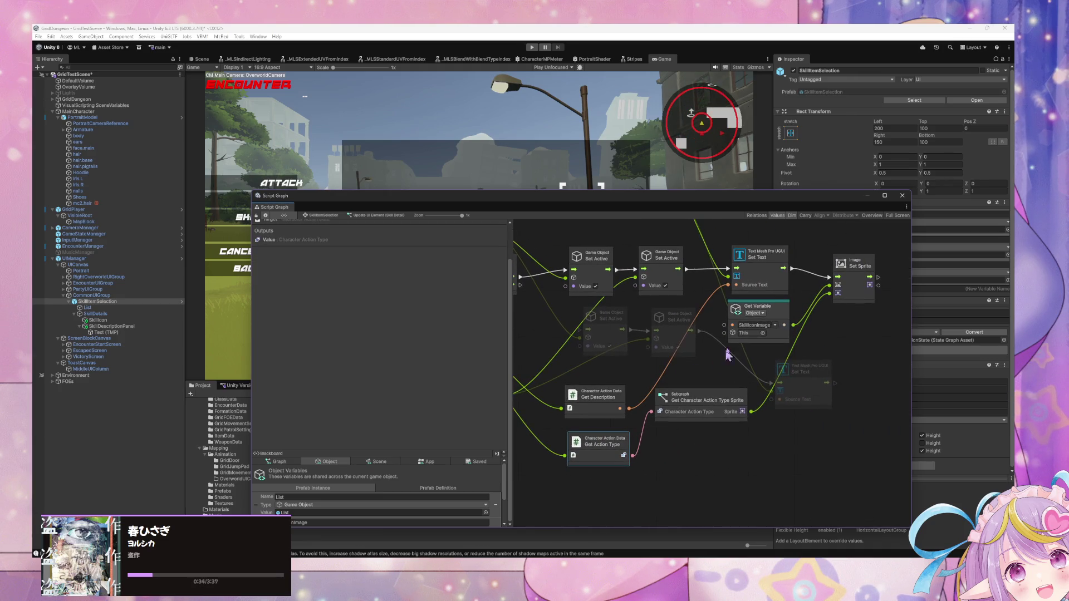
scroll(742, 333, "left", 5)
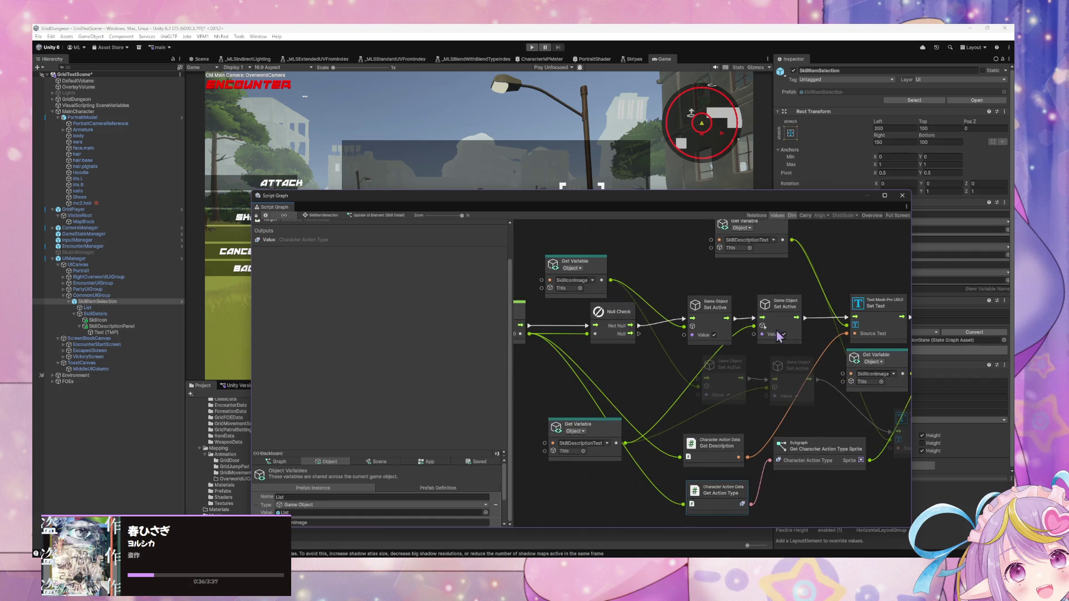
key("ctrl+p")
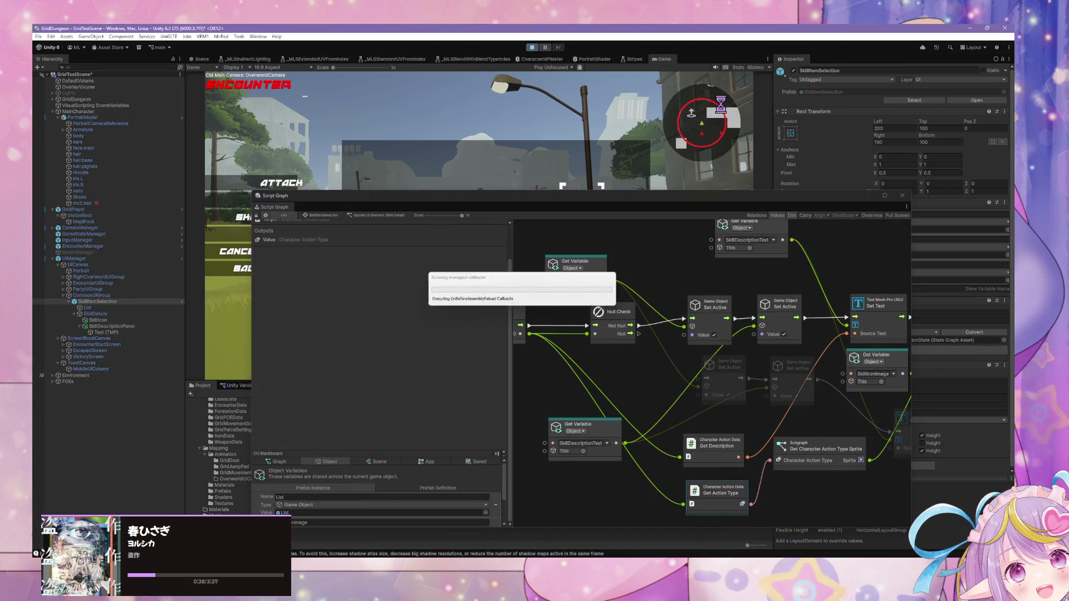